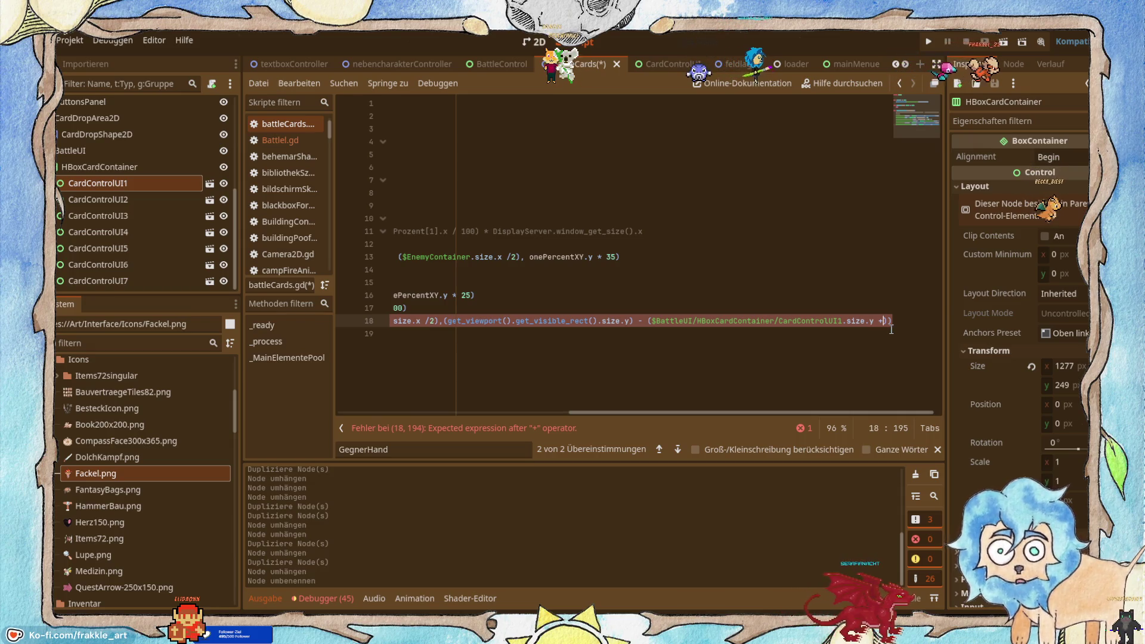
# Step: Add + 30 to the card height on line 18, then save and run the battle scene
pyautogui.write('30')
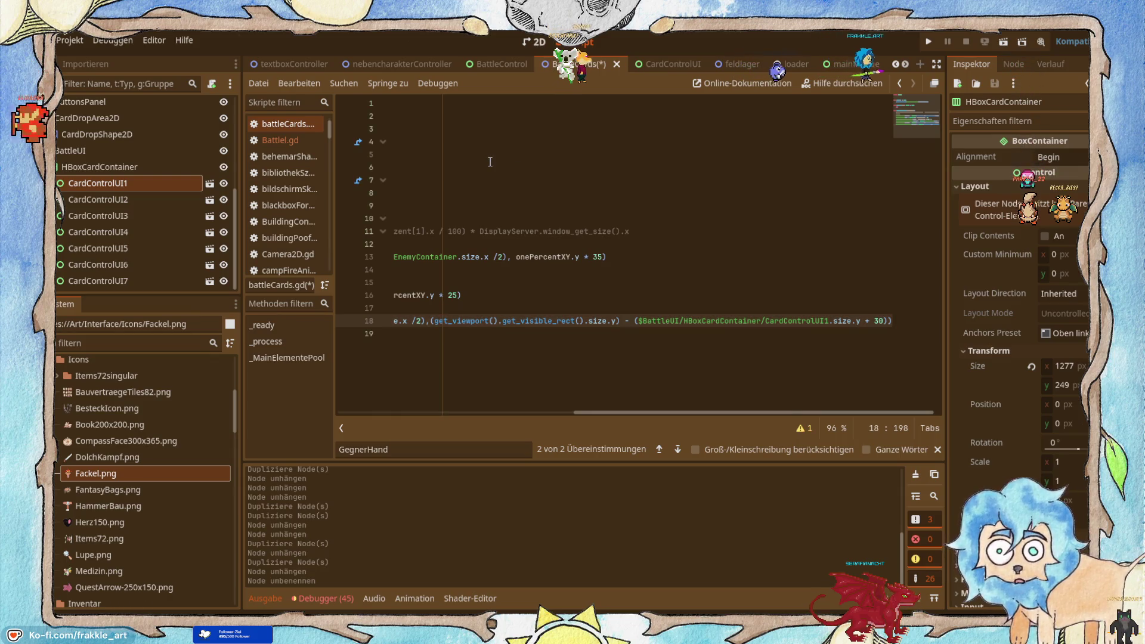
pyautogui.click(1003, 45)
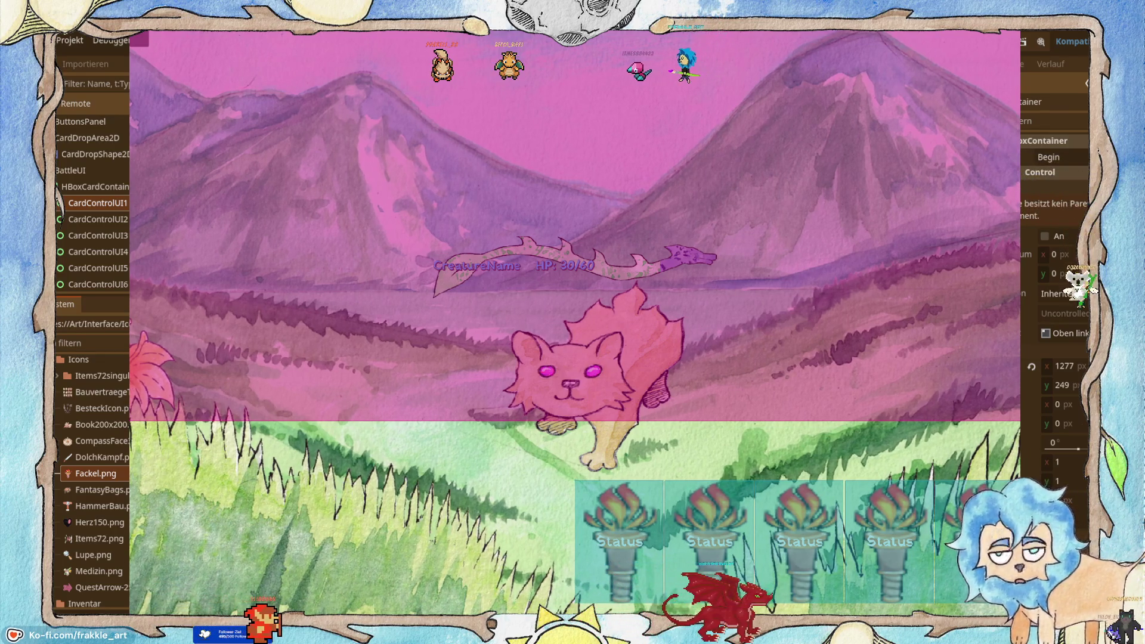
# Step: Stop the running battle scene with F8 to return to battleCards.gd
pyautogui.press('F8')
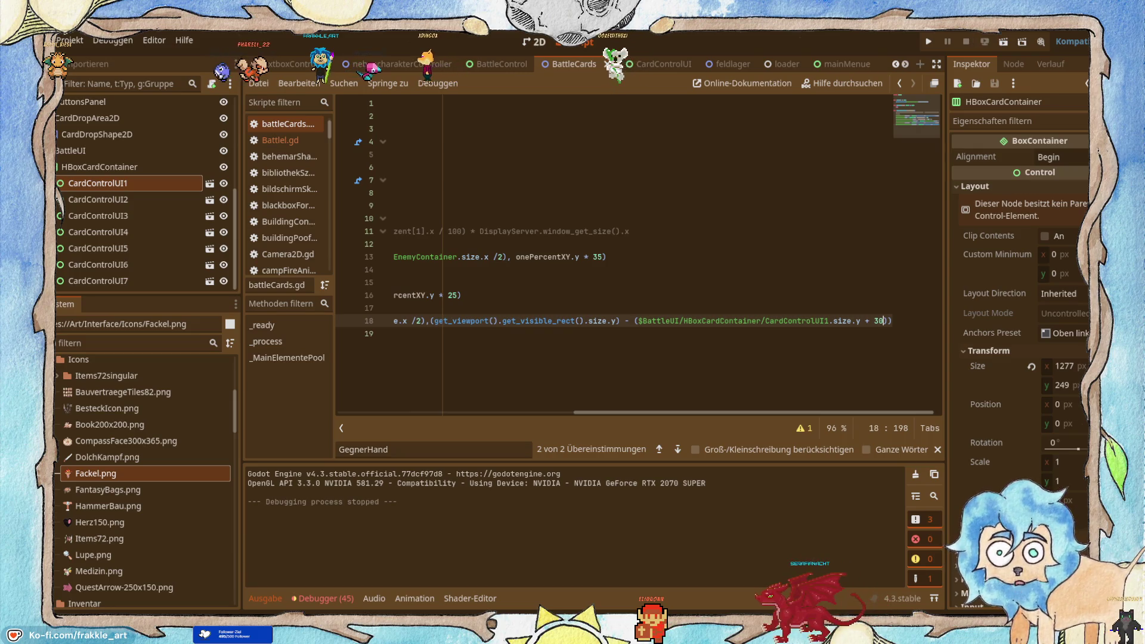
# Step: Insert the HBoxCardContainer path into line 18's horizontal term and try dividing it by 2
pyautogui.press('Down')
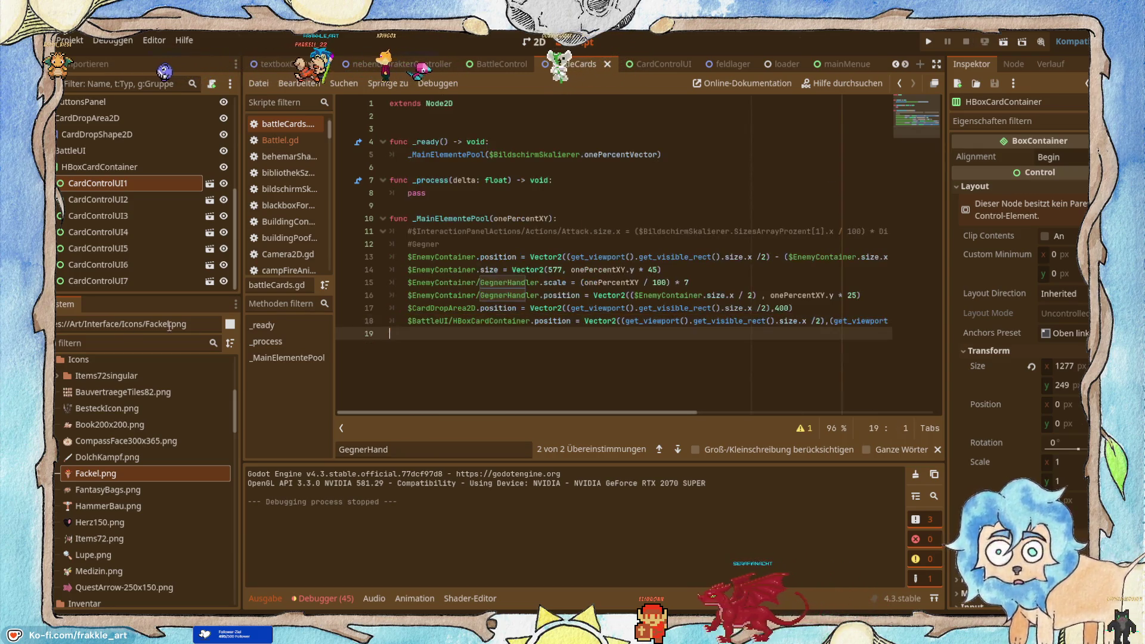
pyautogui.click(811, 321)
pyautogui.write('- ()')
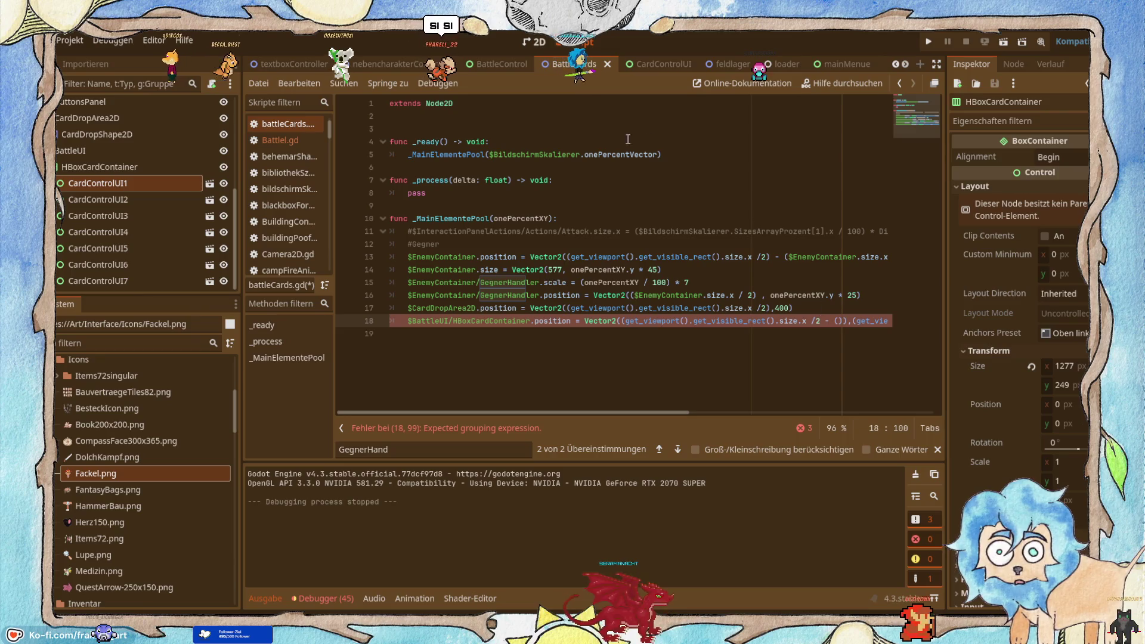
pyautogui.moveTo(95, 166)
pyautogui.mouseDown()
pyautogui.moveTo(824, 356)
pyautogui.moveTo(838, 322)
pyautogui.mouseUp()
pyautogui.write('(')
pyautogui.press('BackSpace')
pyautogui.press('BackSpace')
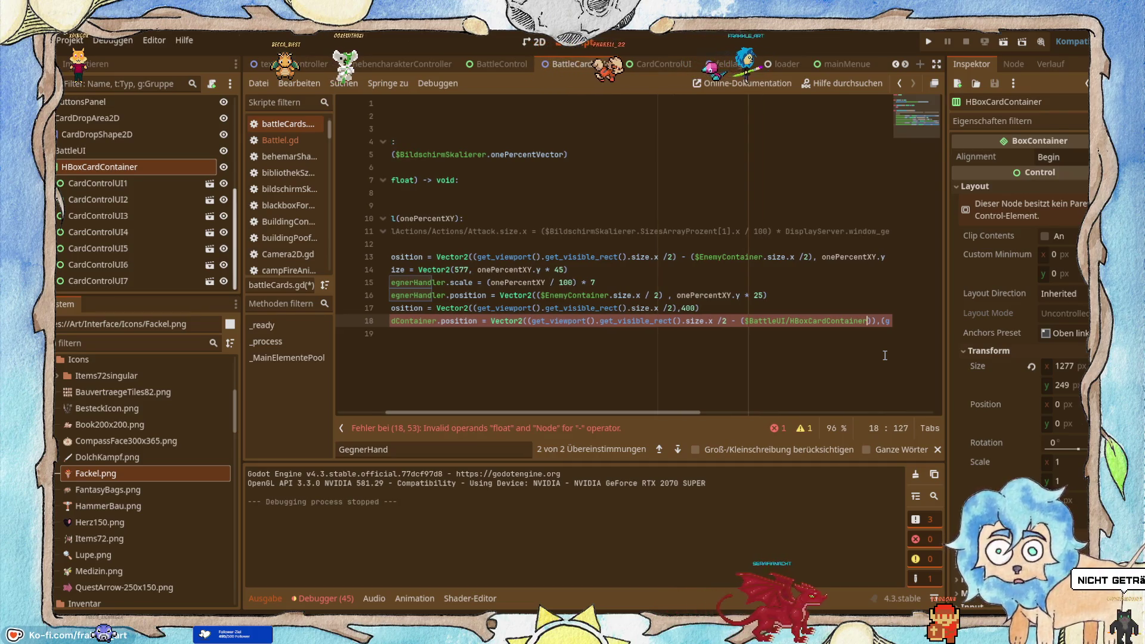
pyautogui.write('/')
pyautogui.press('BackSpace')
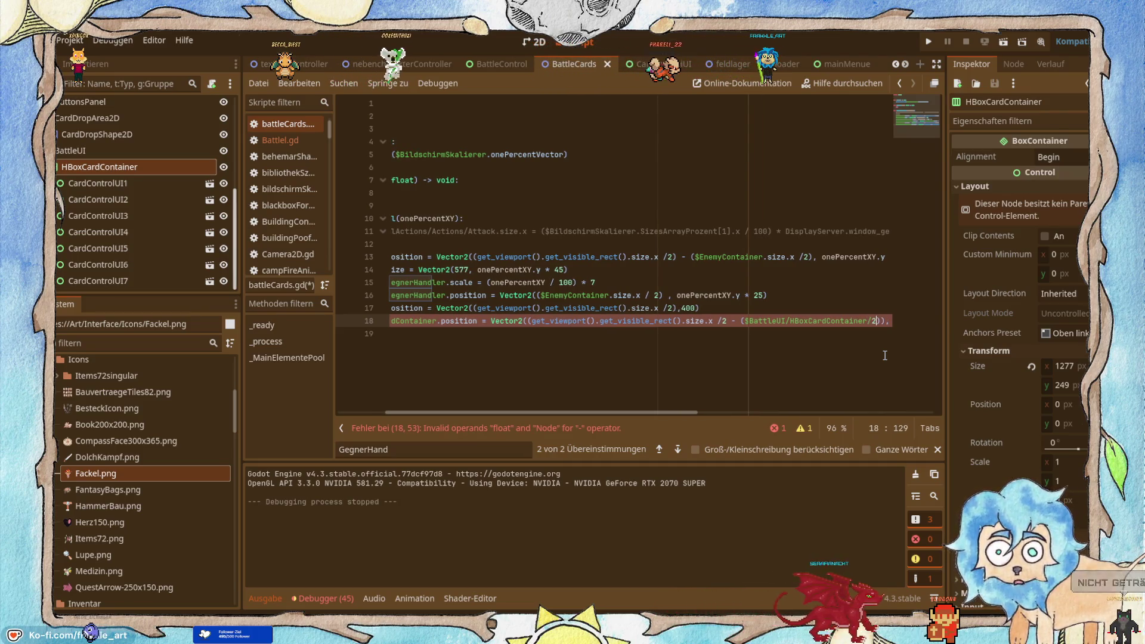
pyautogui.write('/2')
pyautogui.press('Delete')
pyautogui.press('Delete')
pyautogui.write(')')
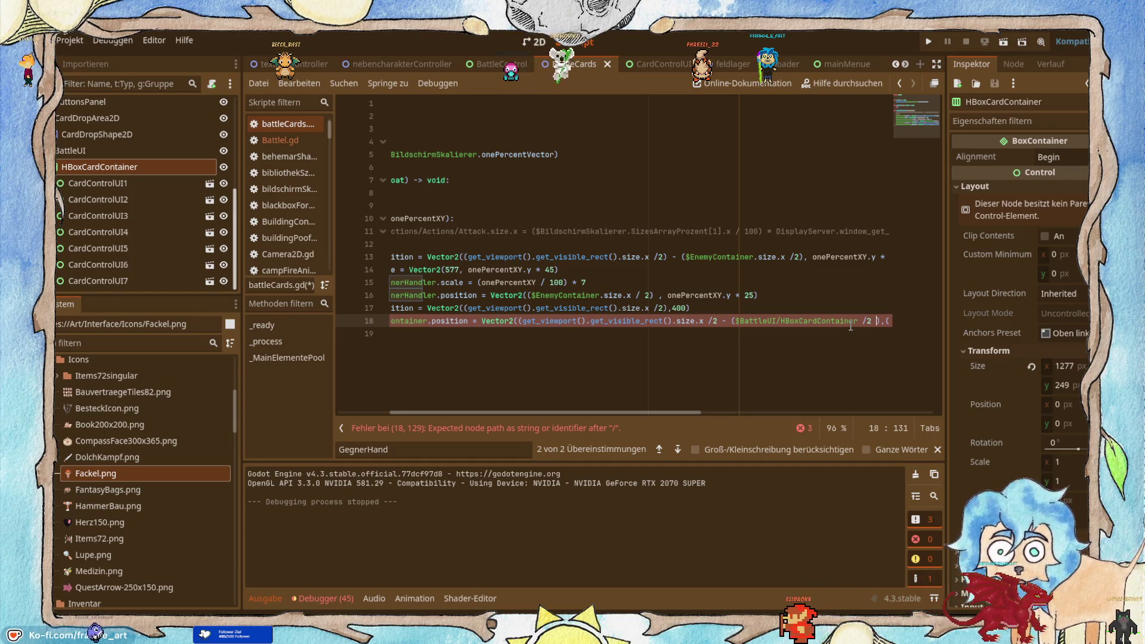
# Step: Remove the /2 and the extra space after the container path on line 18
pyautogui.click(595, 429)
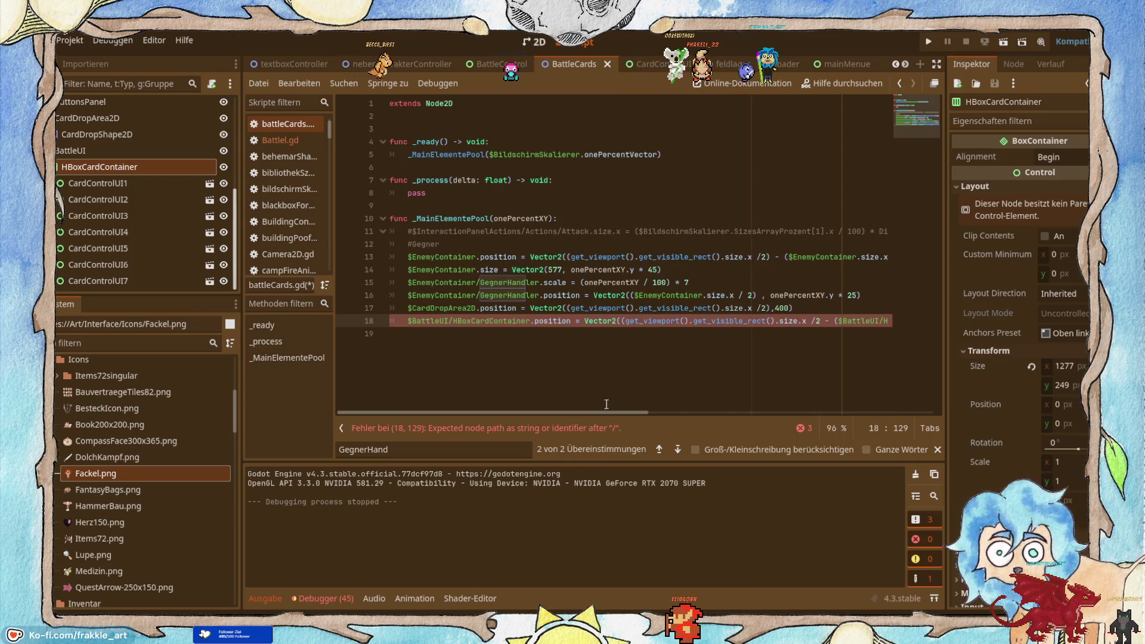
pyautogui.click(758, 330)
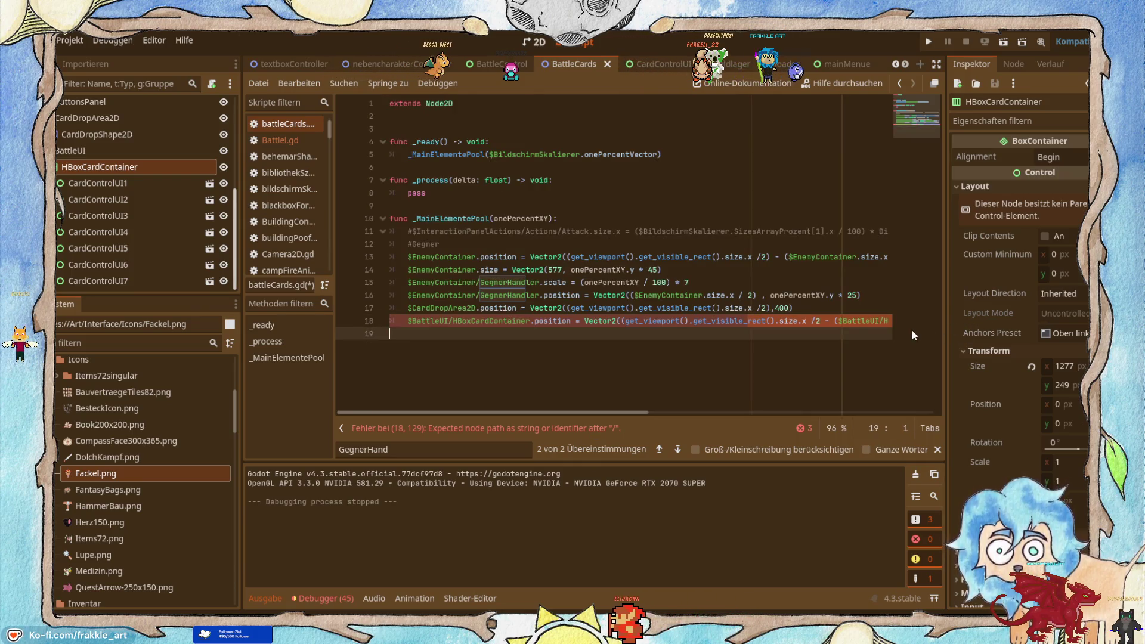
pyautogui.click(893, 321)
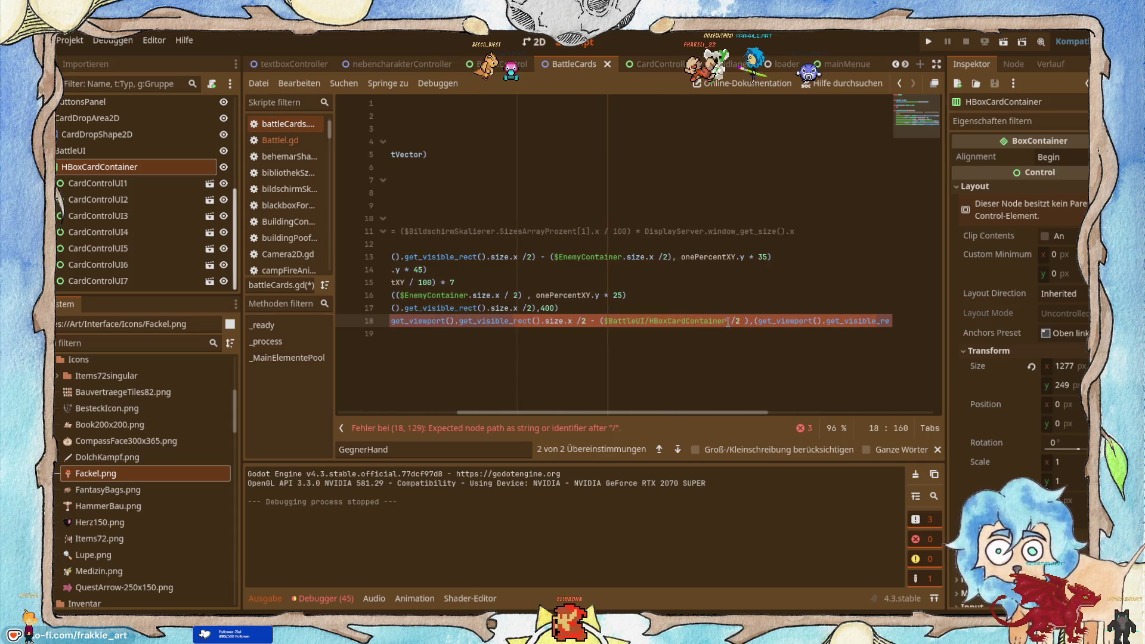
pyautogui.click(731, 322)
pyautogui.press('Delete')
pyautogui.press('Delete')
pyautogui.press('Delete')
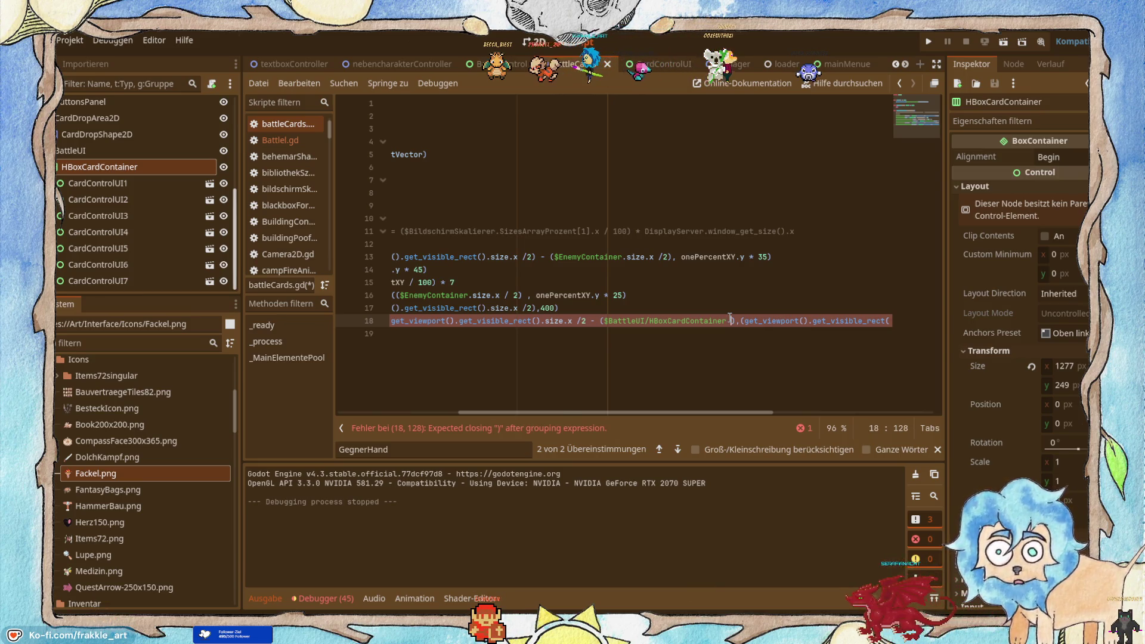
pyautogui.press('BackSpace')
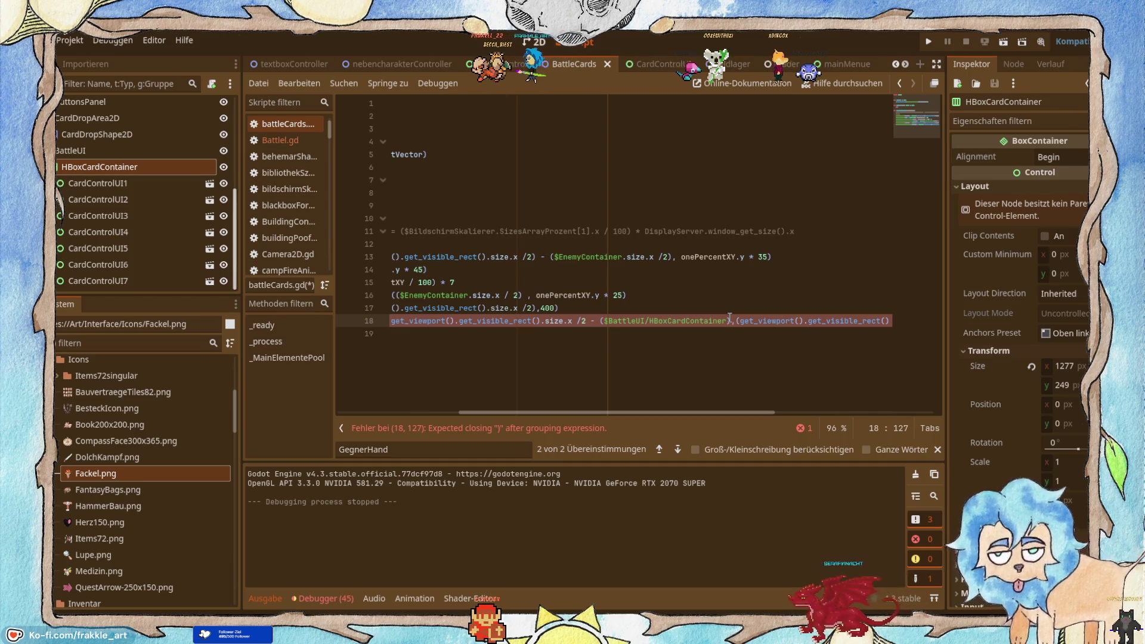
pyautogui.press('Left')
pyautogui.press('Left')
pyautogui.press('Left')
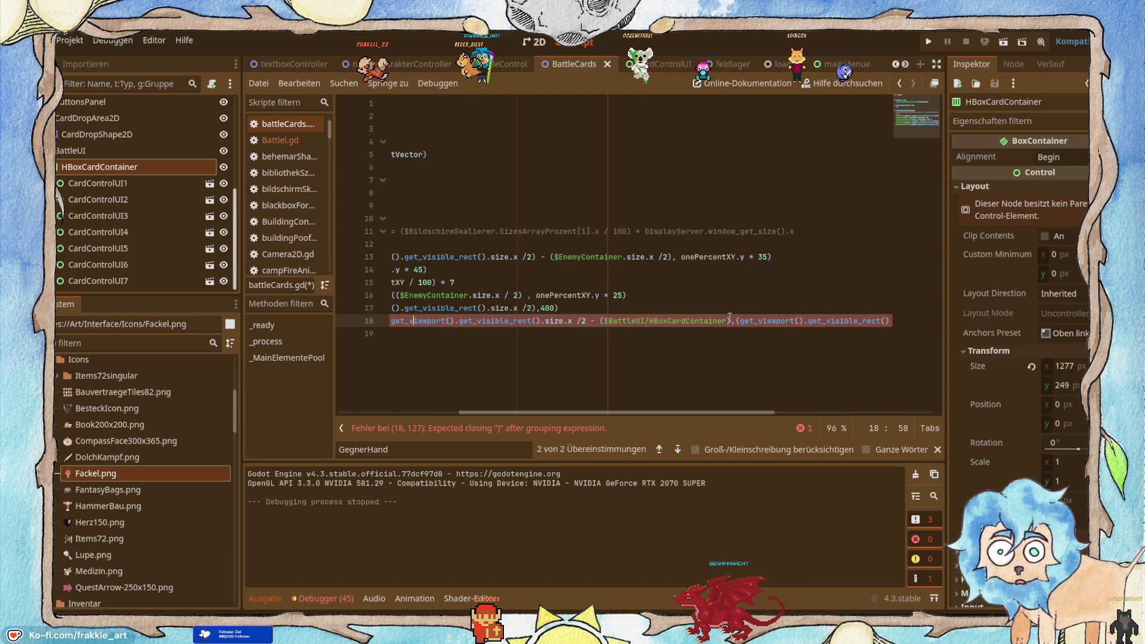
pyautogui.hscroll(-1, 729, 317)
pyautogui.press('Right')
pyautogui.press('Right')
pyautogui.press('Right')
pyautogui.press('Left')
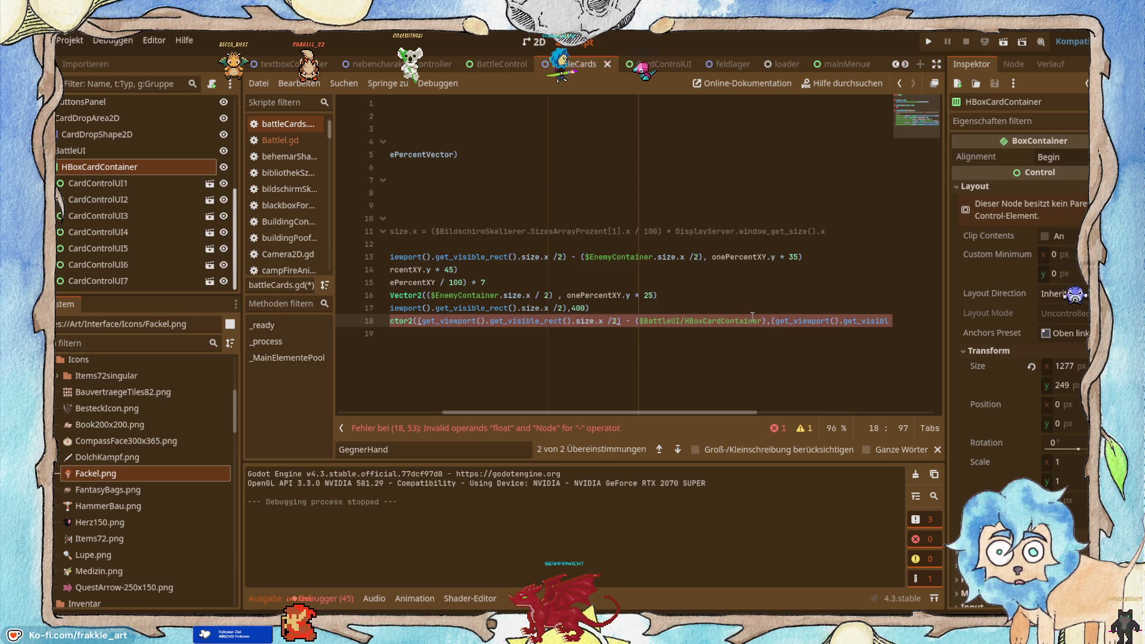
# Step: Delete the HBoxCardContainer term, leaving empty '() - ()' so the parse error clears
pyautogui.click(515, 432)
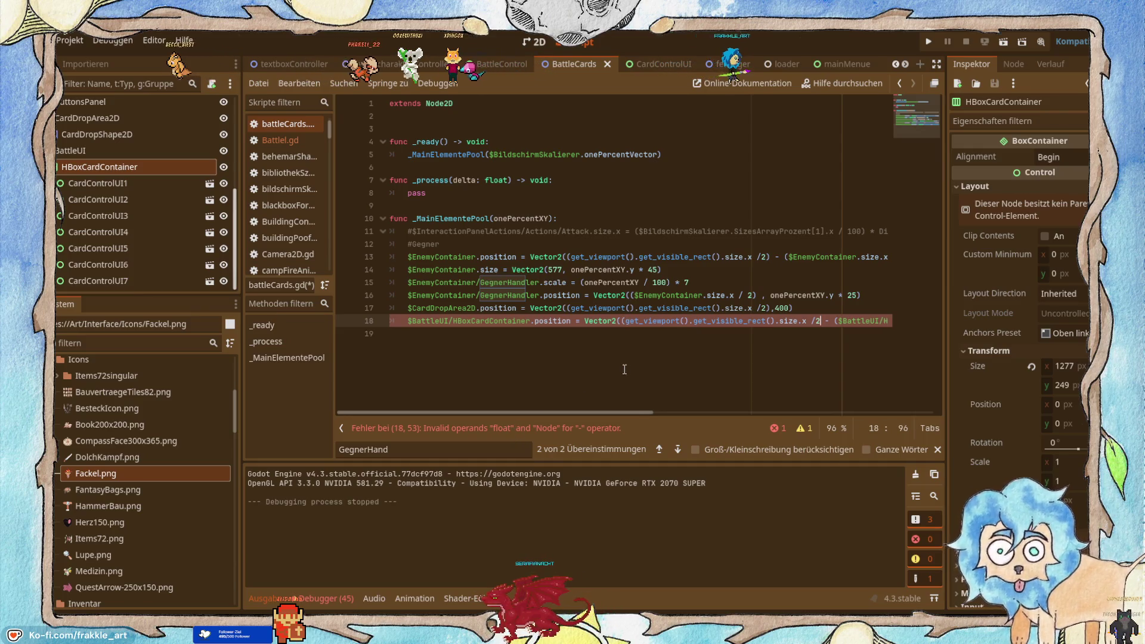
pyautogui.press('End')
pyautogui.press('BackSpace')
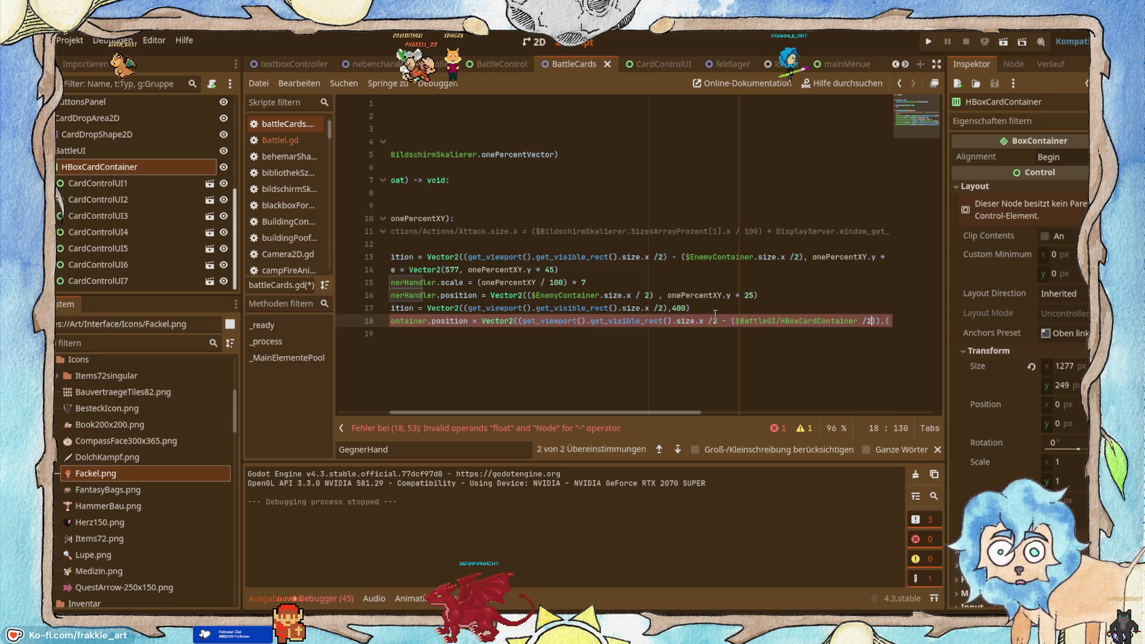
pyautogui.press('BackSpace')
pyautogui.press('BackSpace')
pyautogui.press('BackSpace')
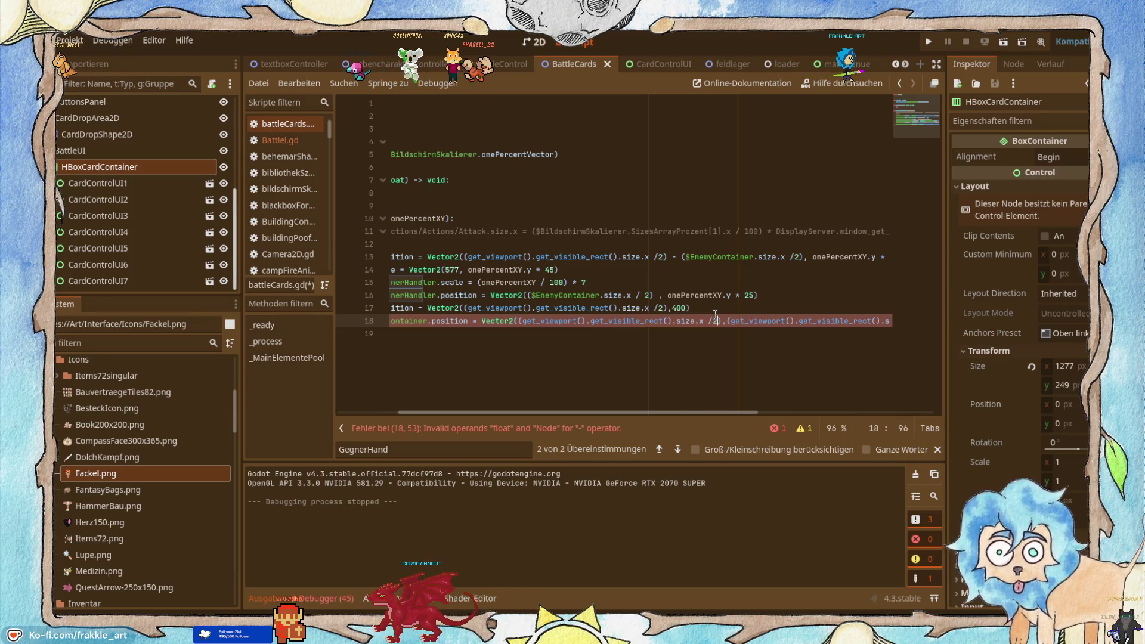
pyautogui.write(')')
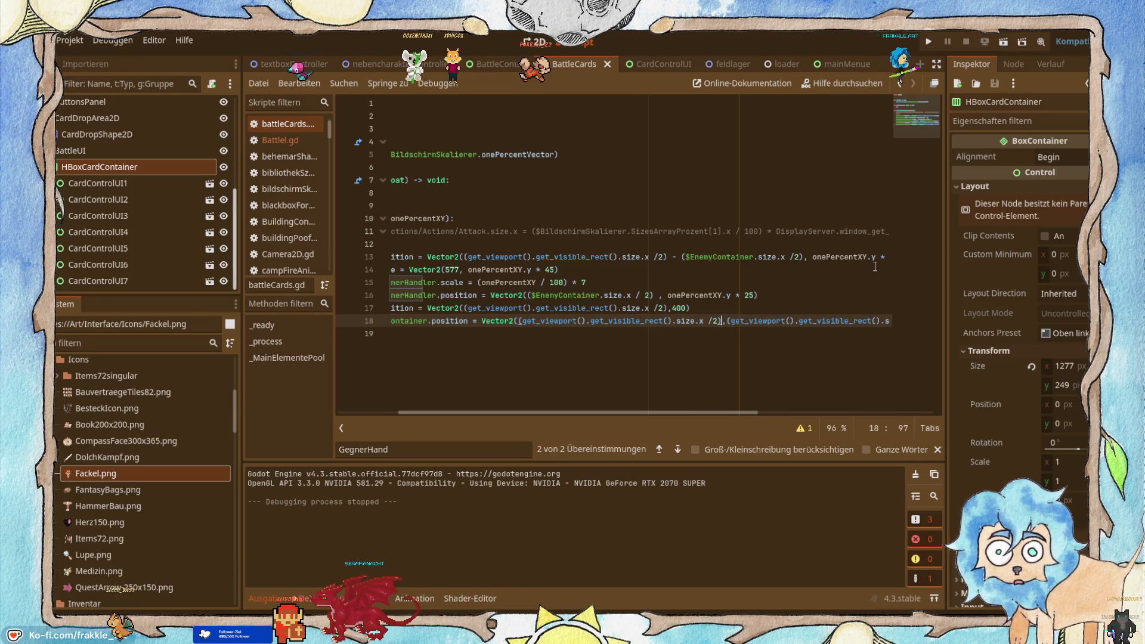
pyautogui.write(' - ')
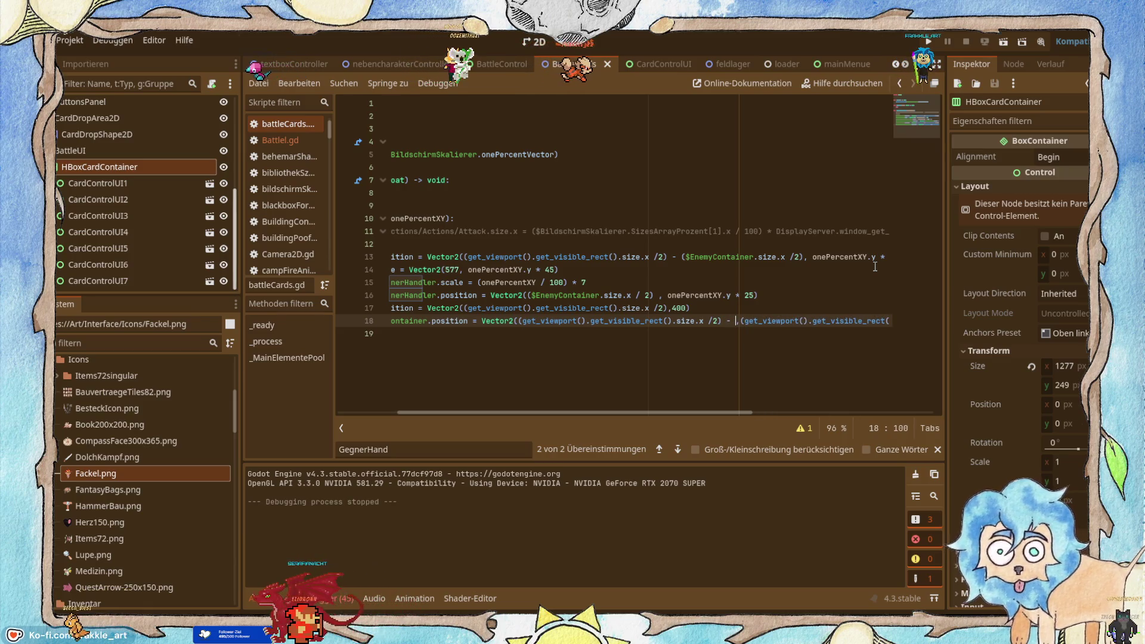
pyautogui.write('(')
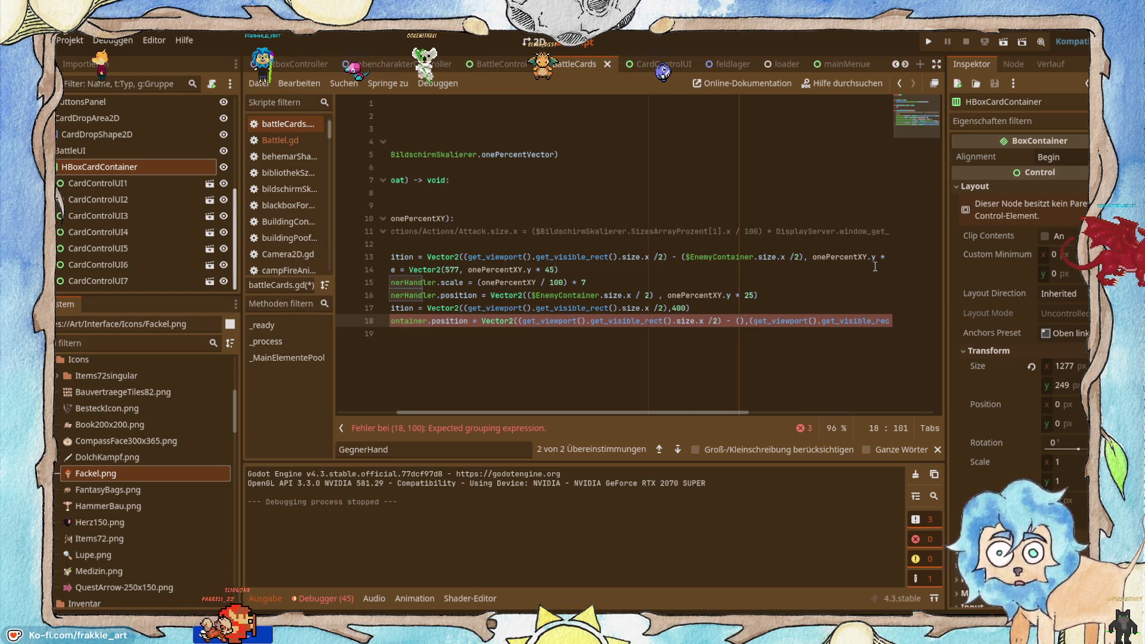
# Step: Put ($BattleUI/HBoxCardContainer.size / 2) in line 18's subtraction and save the script
pyautogui.moveTo(138, 167); pyautogui.dragTo(726, 339)
pyautogui.moveTo(824, 337); pyautogui.dragTo(845, 322)
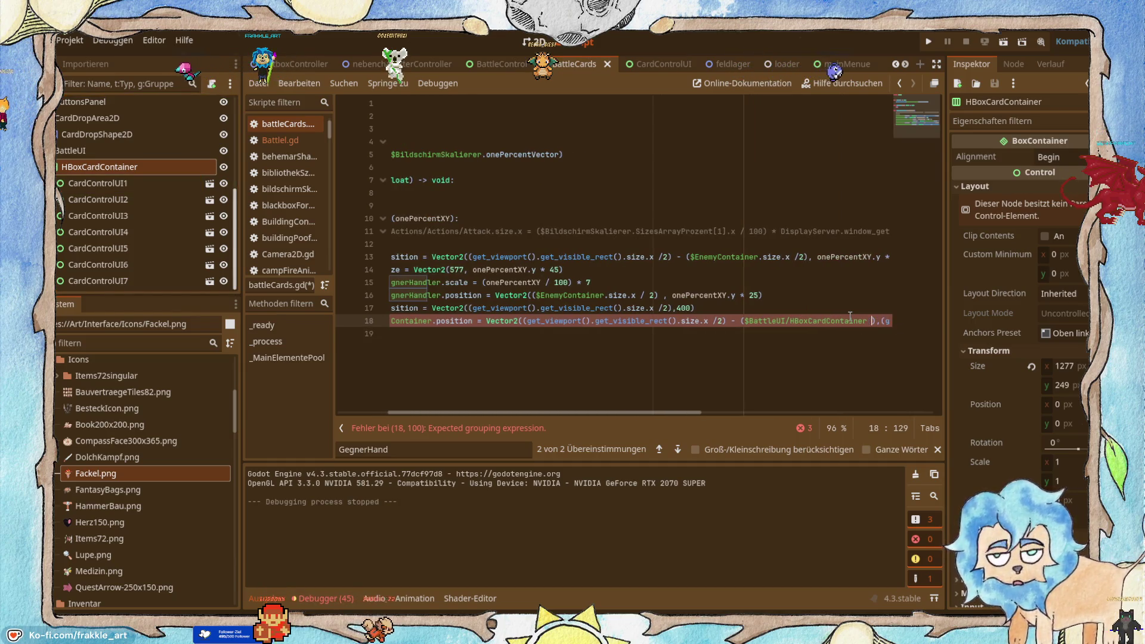
pyautogui.write('2')
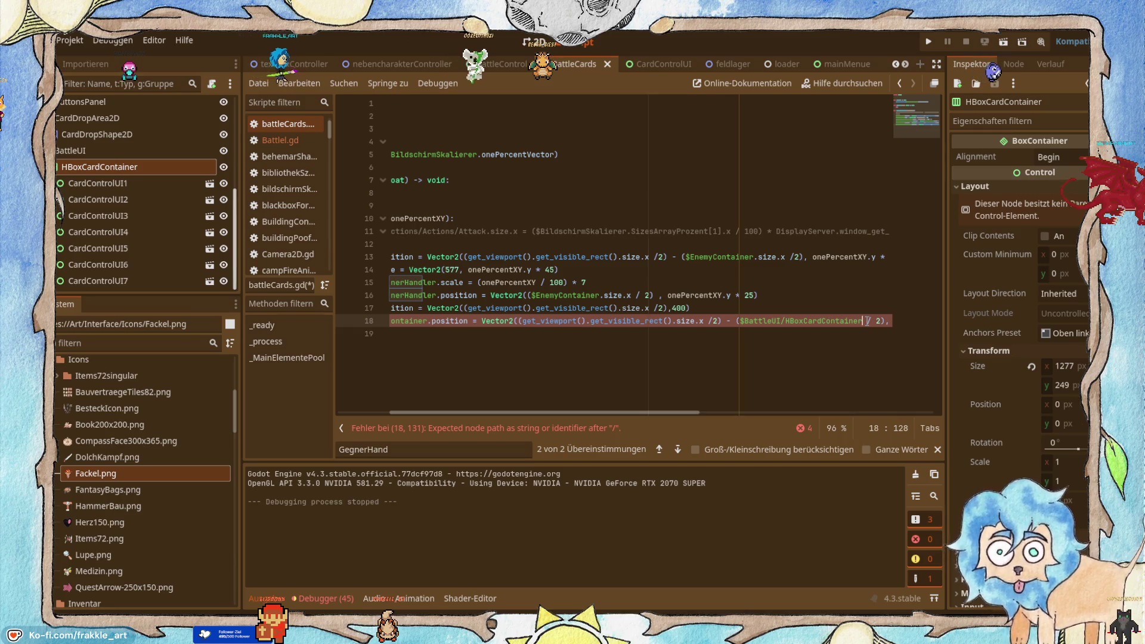
pyautogui.write('size')
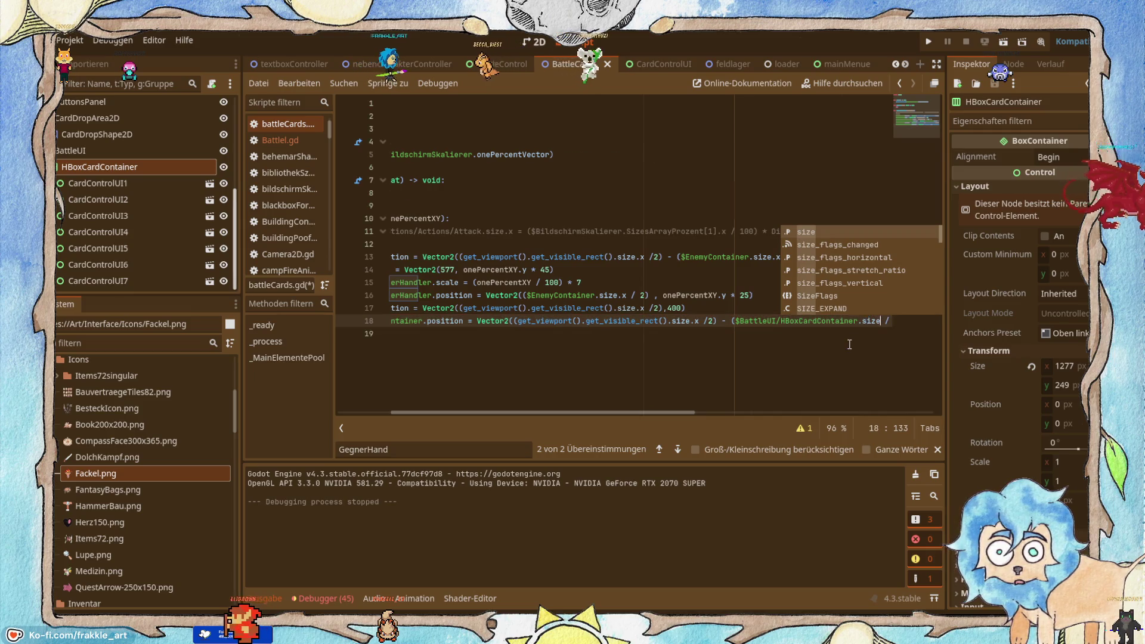
pyautogui.click(838, 388)
pyautogui.hotkey('ctrl', 's')
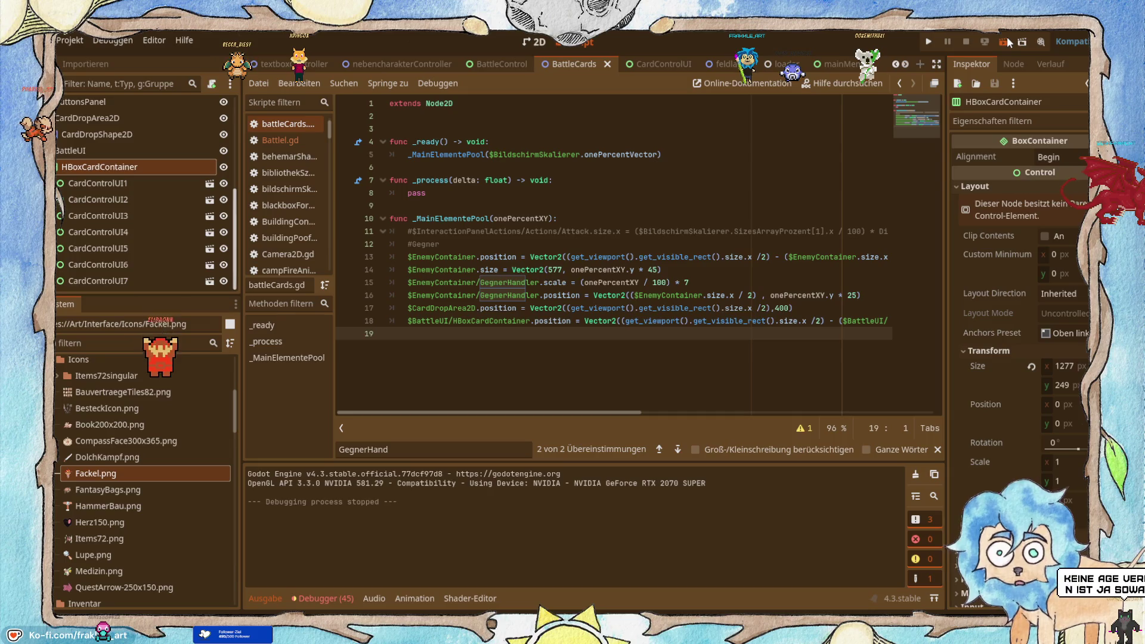
# Step: Test-run the battle scene, stop it, and place the cursor back on line 18's container term
pyautogui.click(1007, 41)
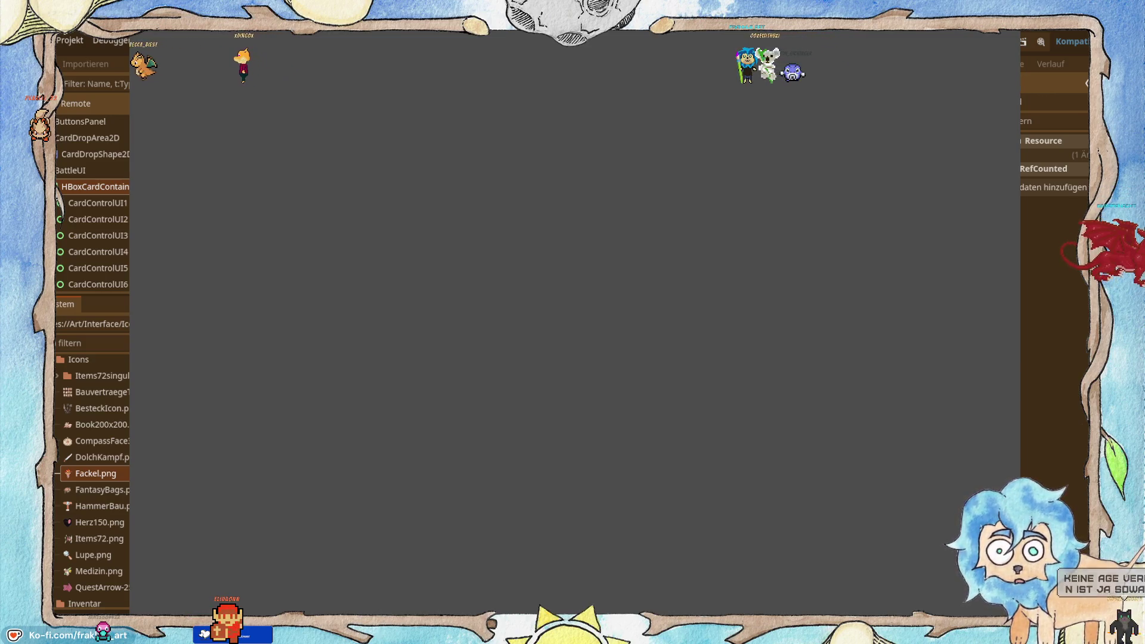
pyautogui.press('F8')
pyautogui.click(841, 340)
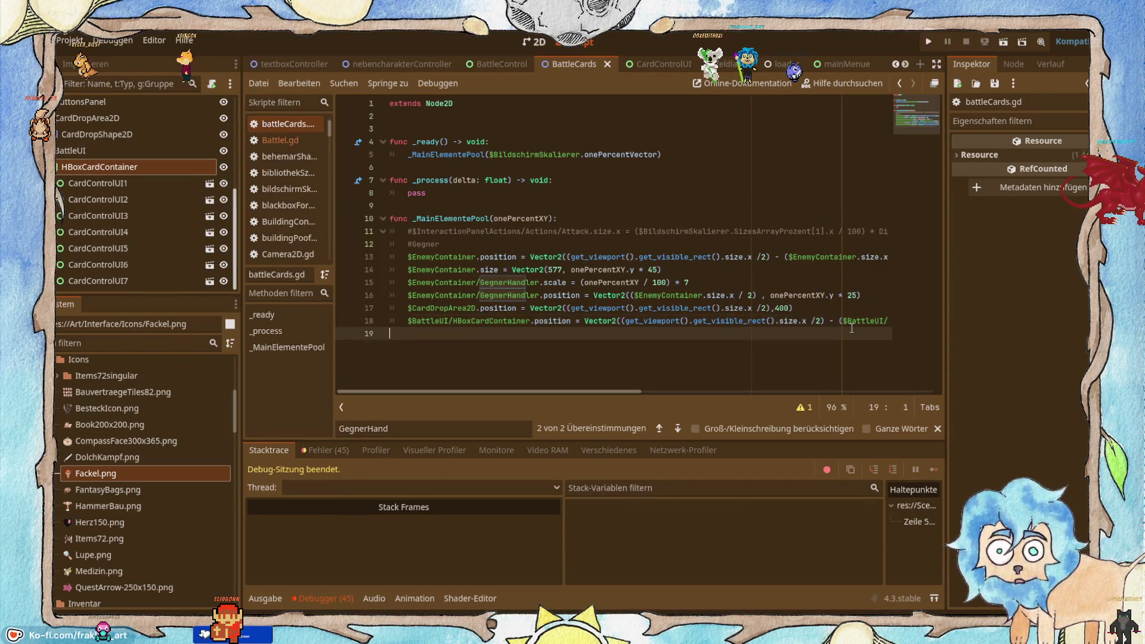
pyautogui.click(848, 324)
pyautogui.moveTo(539, 388); pyautogui.dragTo(691, 374)
# Step: Replace the container half-width on line 18 with 179 * 7, save, and run the game
pyautogui.click(699, 322)
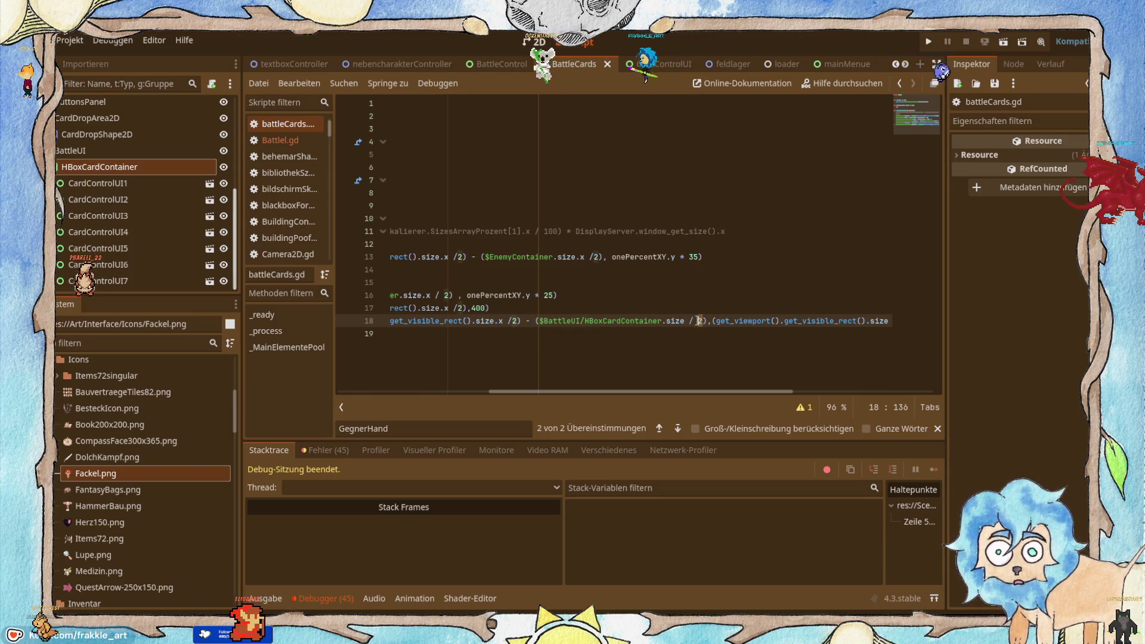
pyautogui.moveTo(702, 321); pyautogui.dragTo(542, 319)
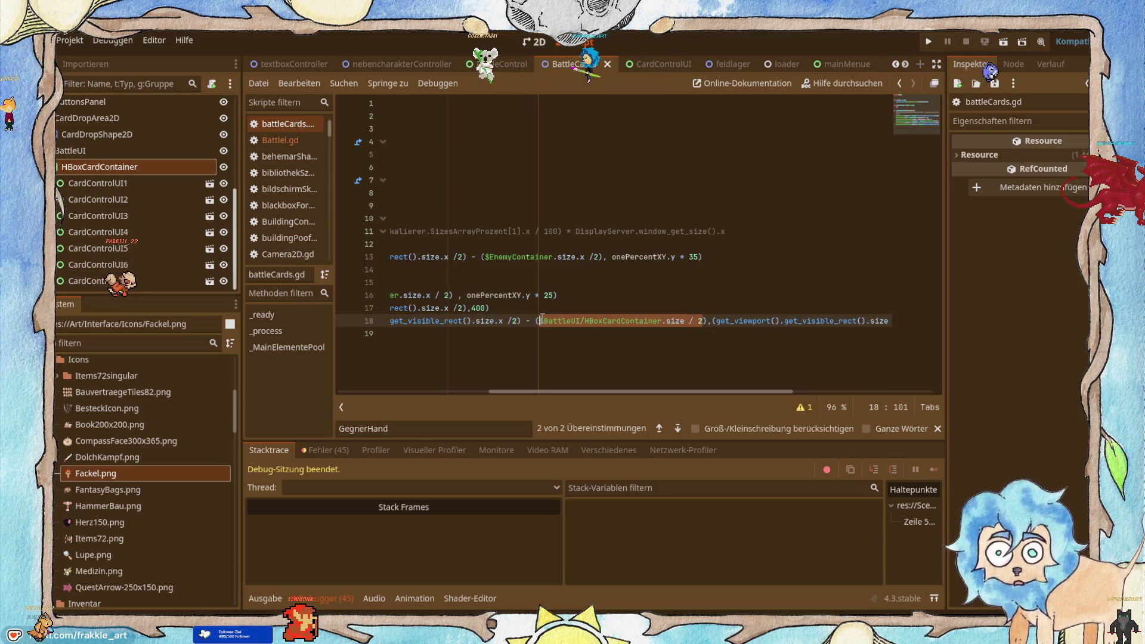
pyautogui.hotkey('ctrl', 'x')
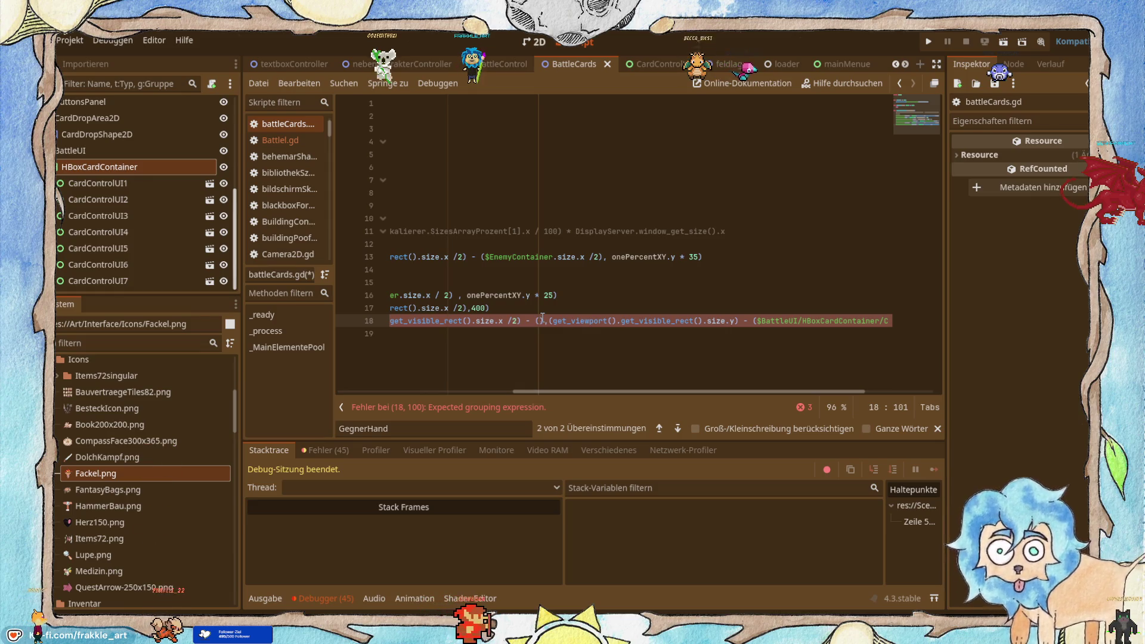
pyautogui.write('17')
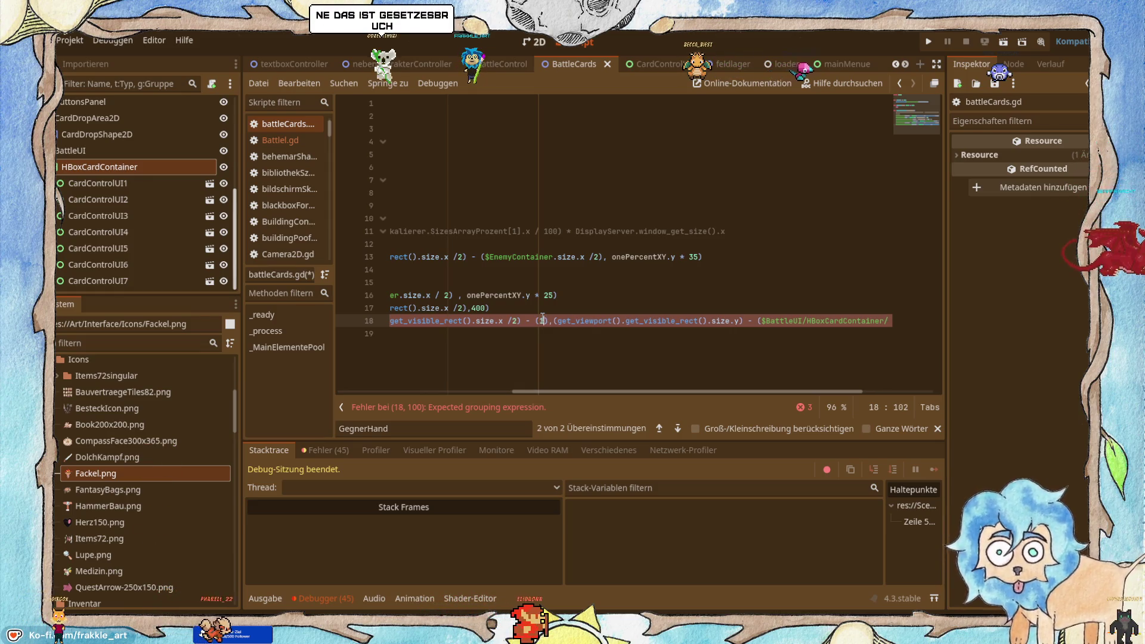
pyautogui.write('9 ')
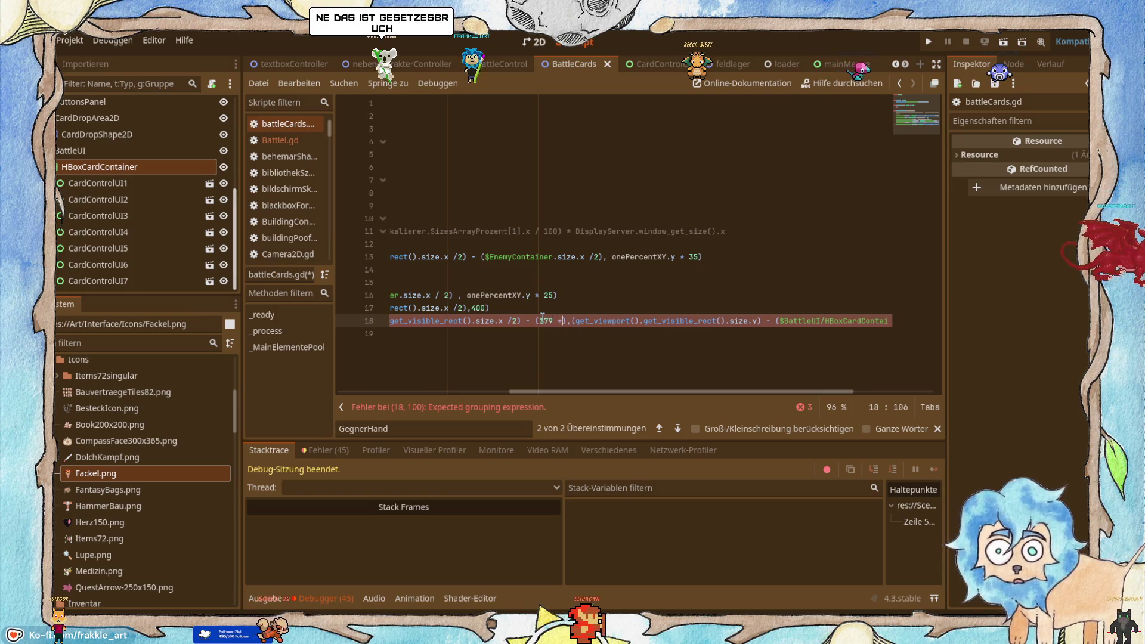
pyautogui.write('*')
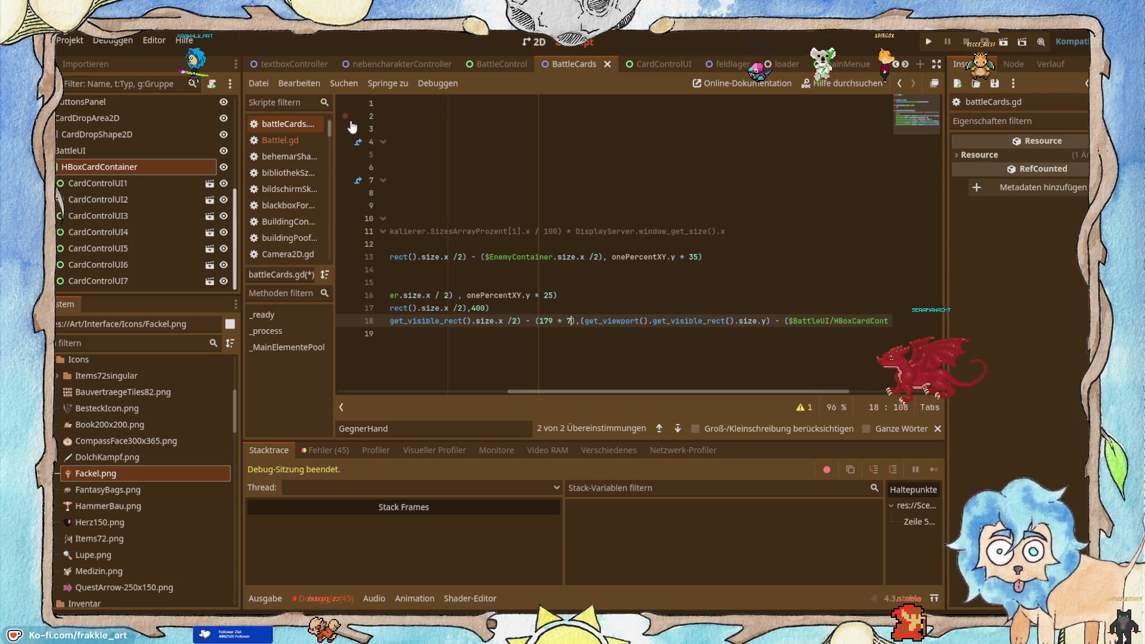
pyautogui.hotkey('ctrl', 's')
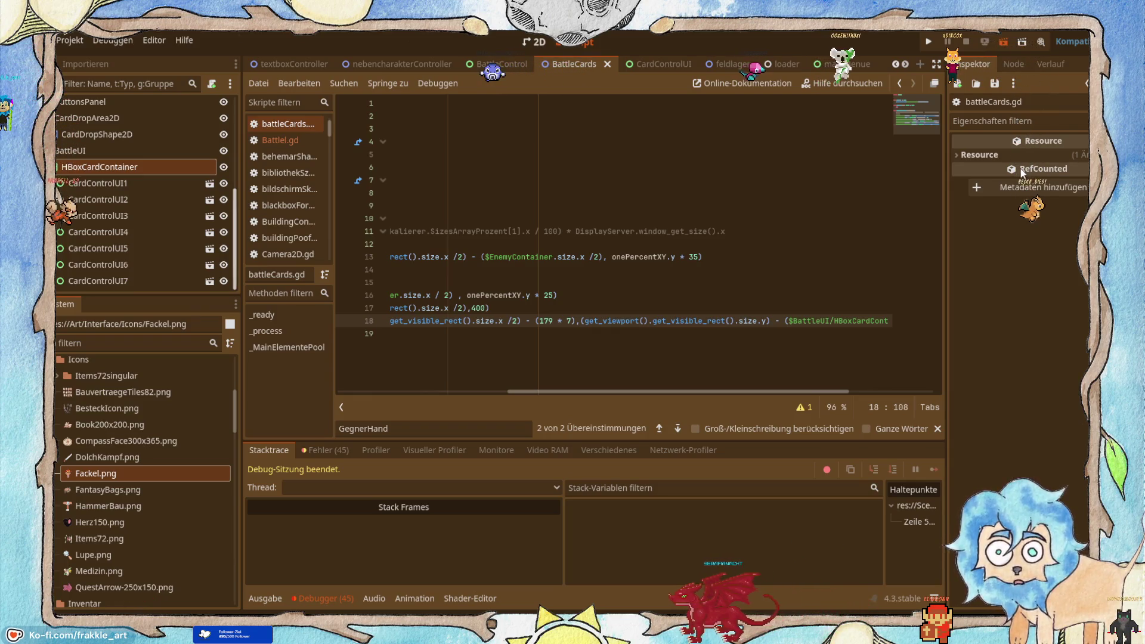
pyautogui.press('F5')
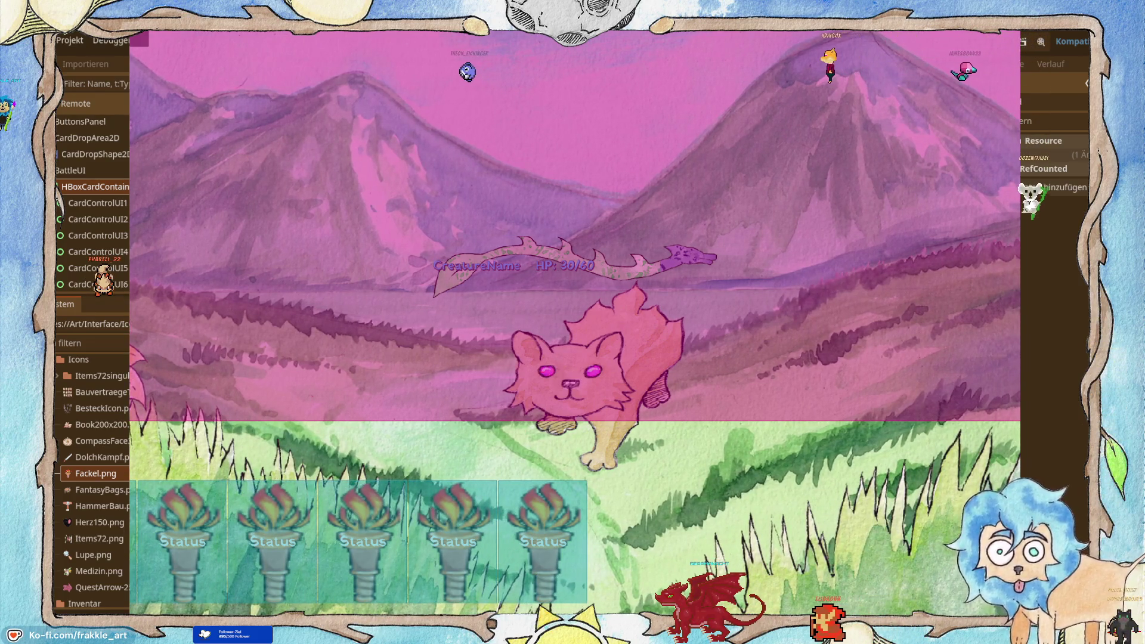
# Step: Try a 179 * 4.5 hand offset, then change it to 179 * 3.5 and rerun the scene
pyautogui.press('F8')
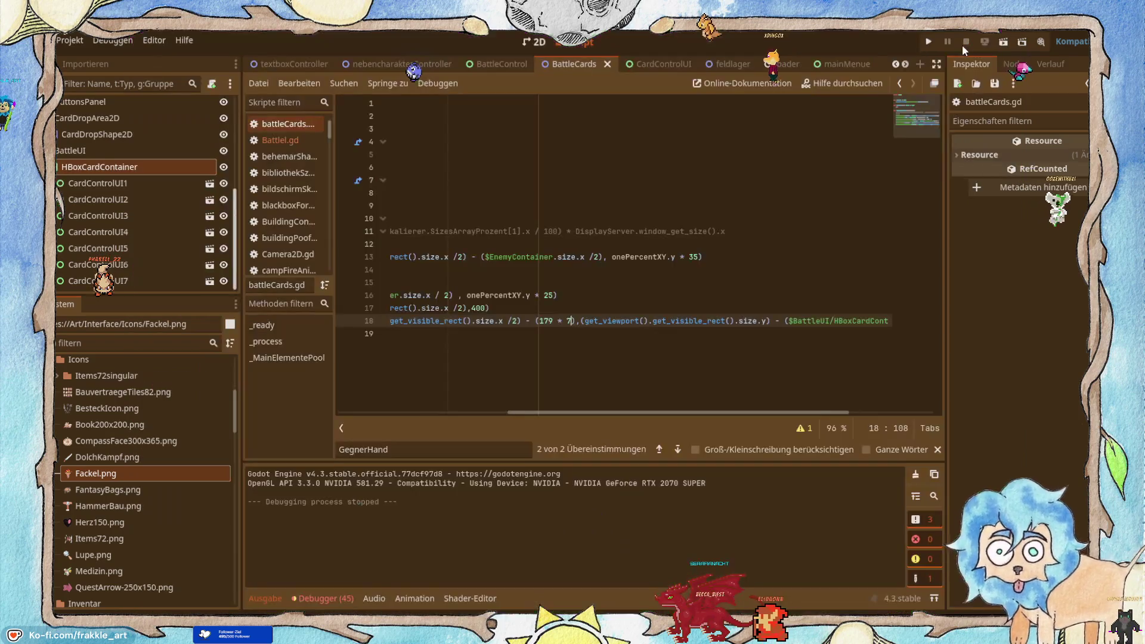
pyautogui.write('4.5')
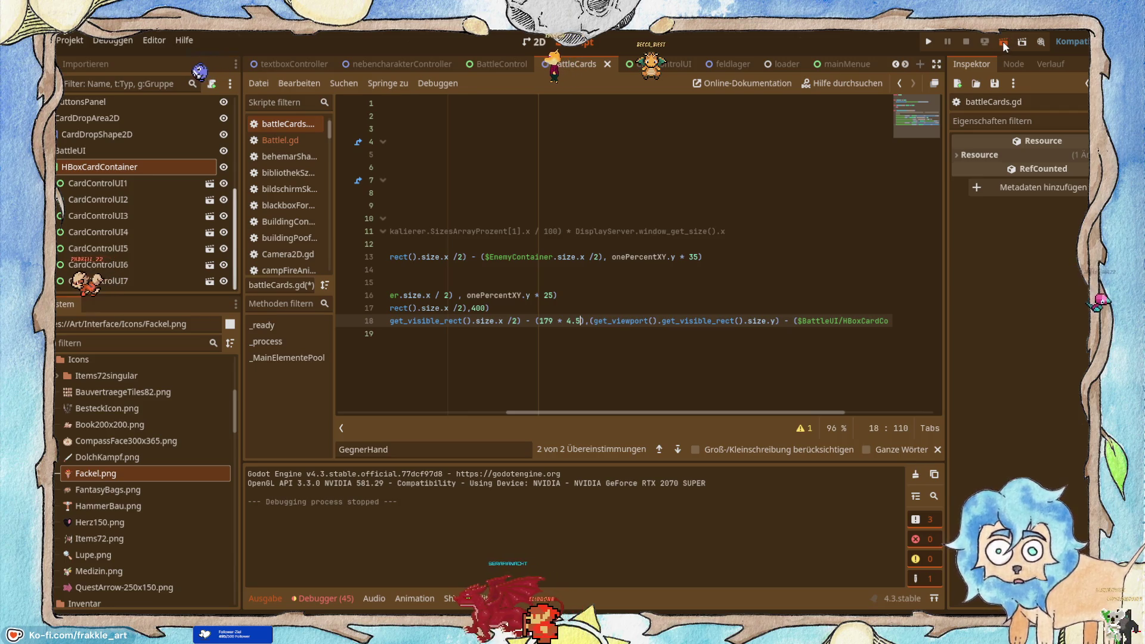
pyautogui.hotkey('ctrl', 's')
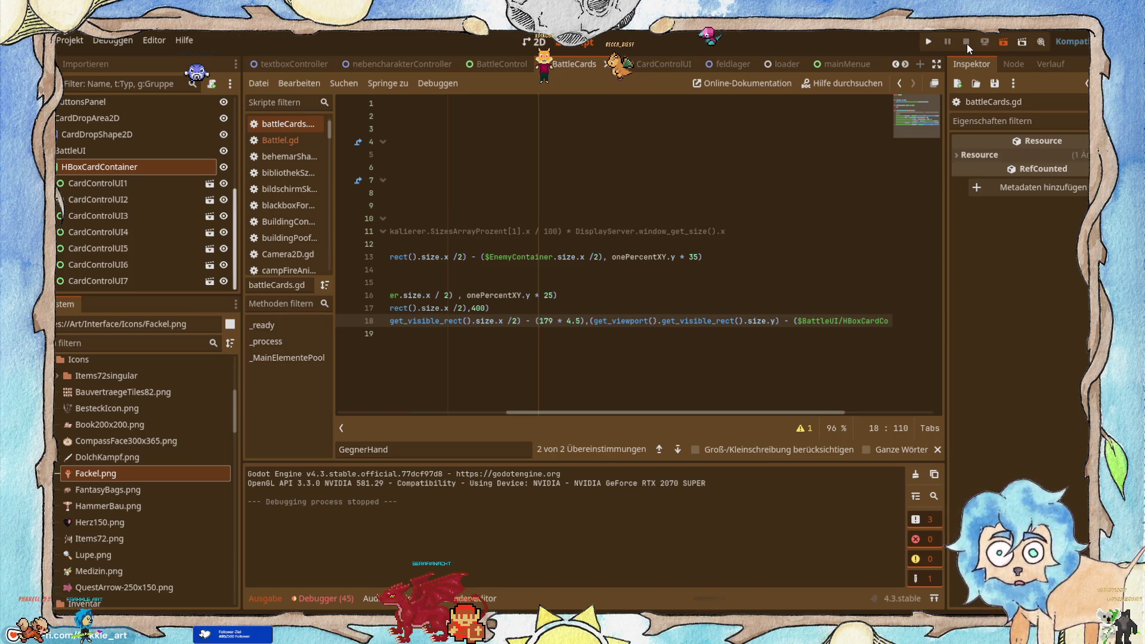
pyautogui.press('F6')
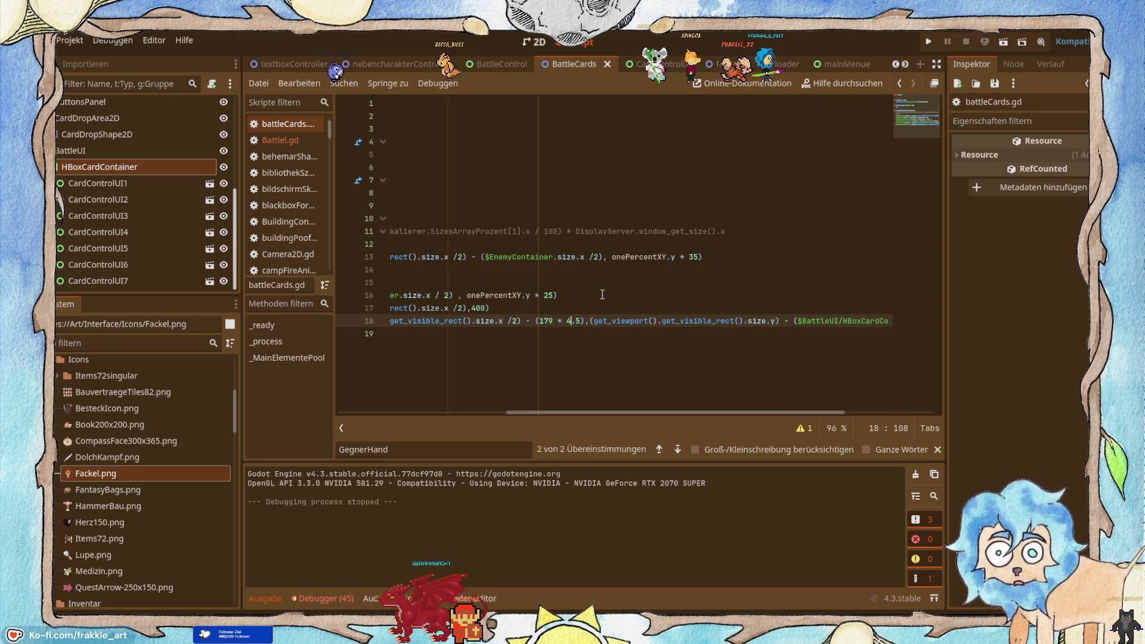
pyautogui.write('3')
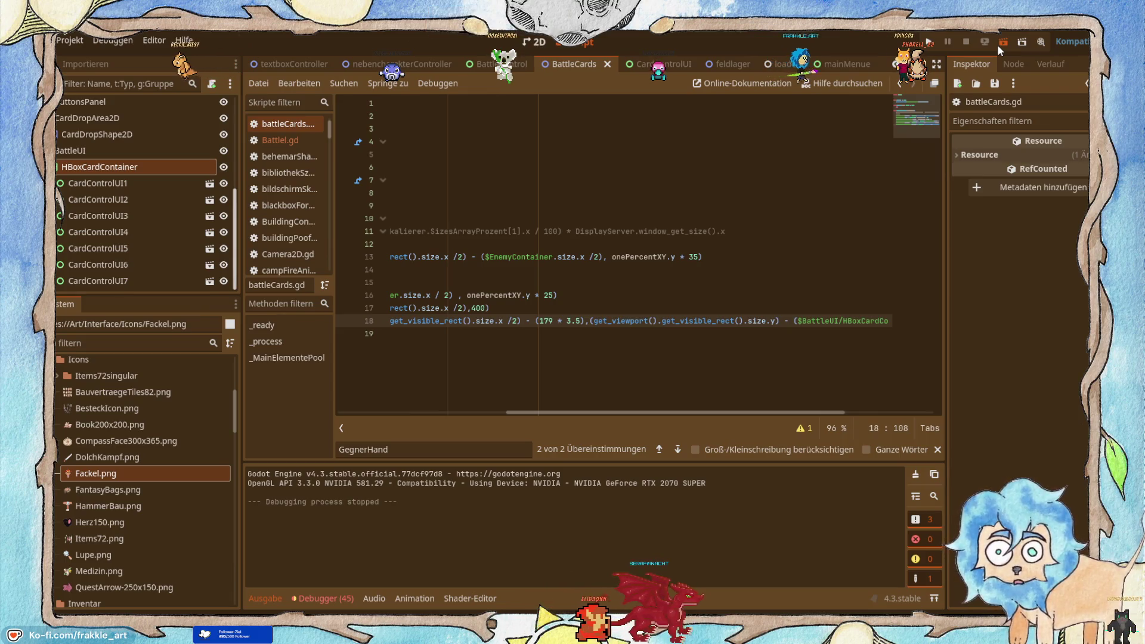
pyautogui.click(997, 44)
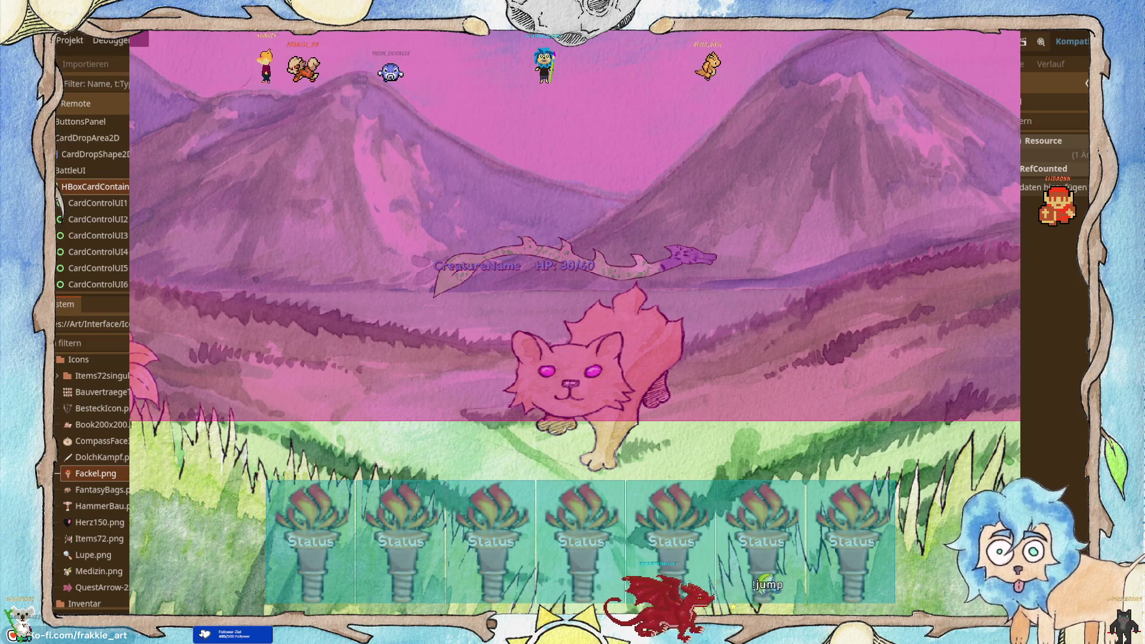
# Step: Close the running game window and switch to the CardControlUI scene
pyautogui.click(966, 31)
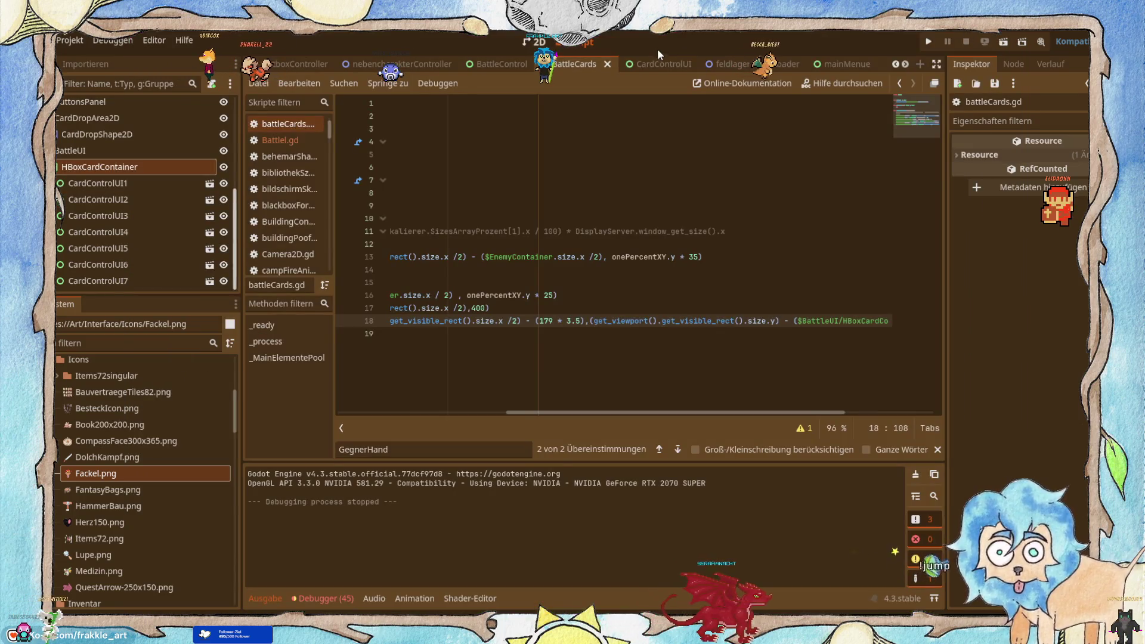
pyautogui.click(666, 60)
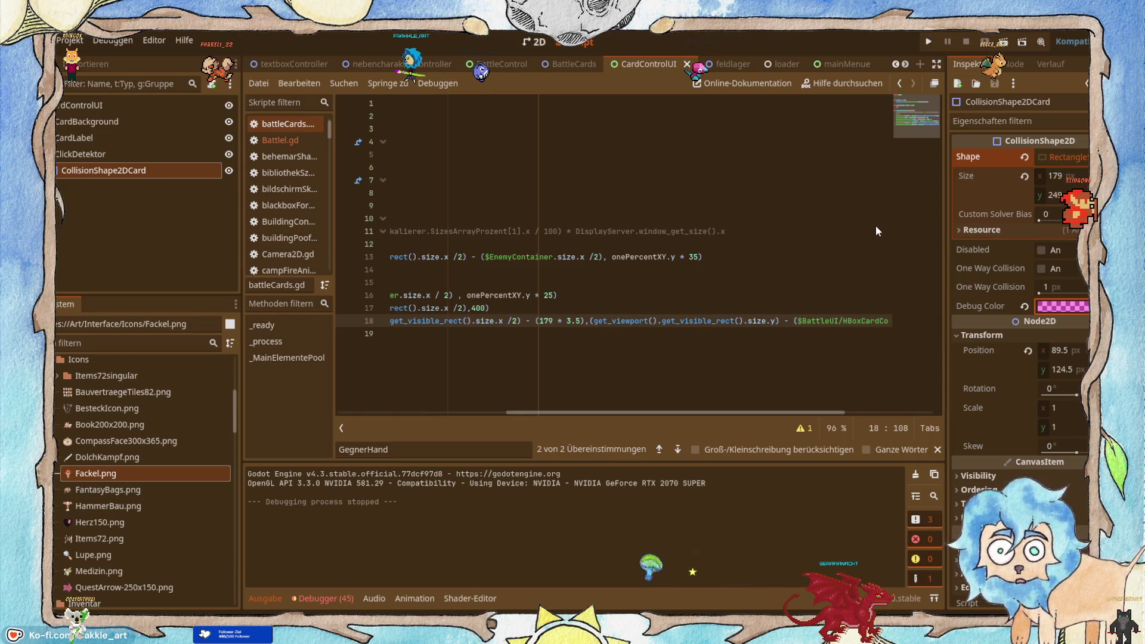
# Step: Review the BattleCards card row in 2D, then resume the YouTube tutorial in the browser
pyautogui.moveTo(574, 59)
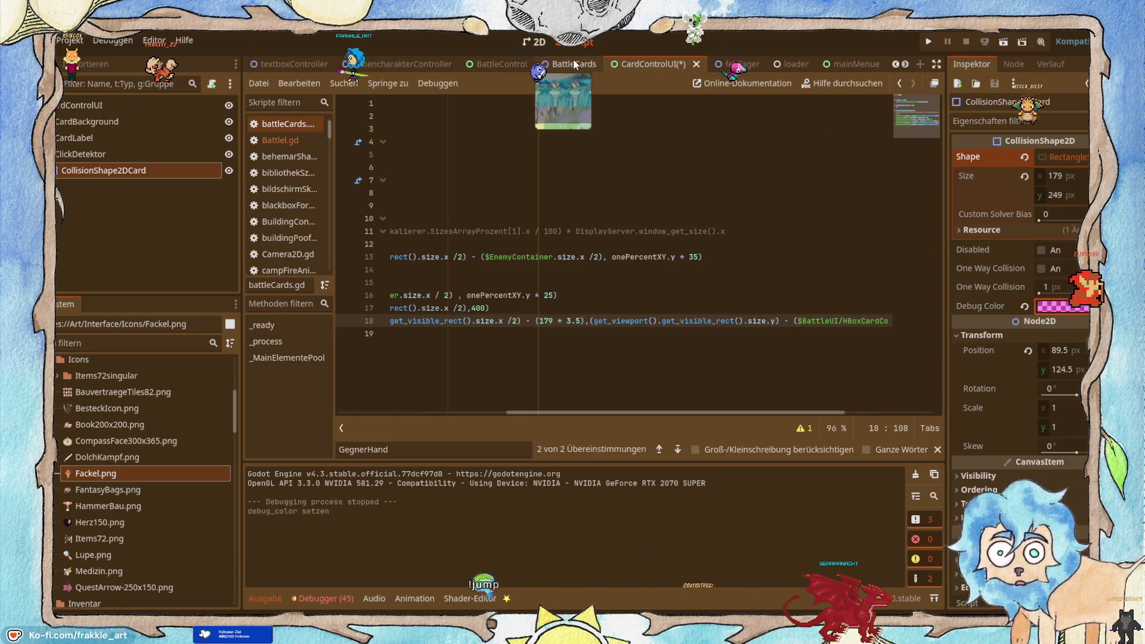
pyautogui.click(558, 64)
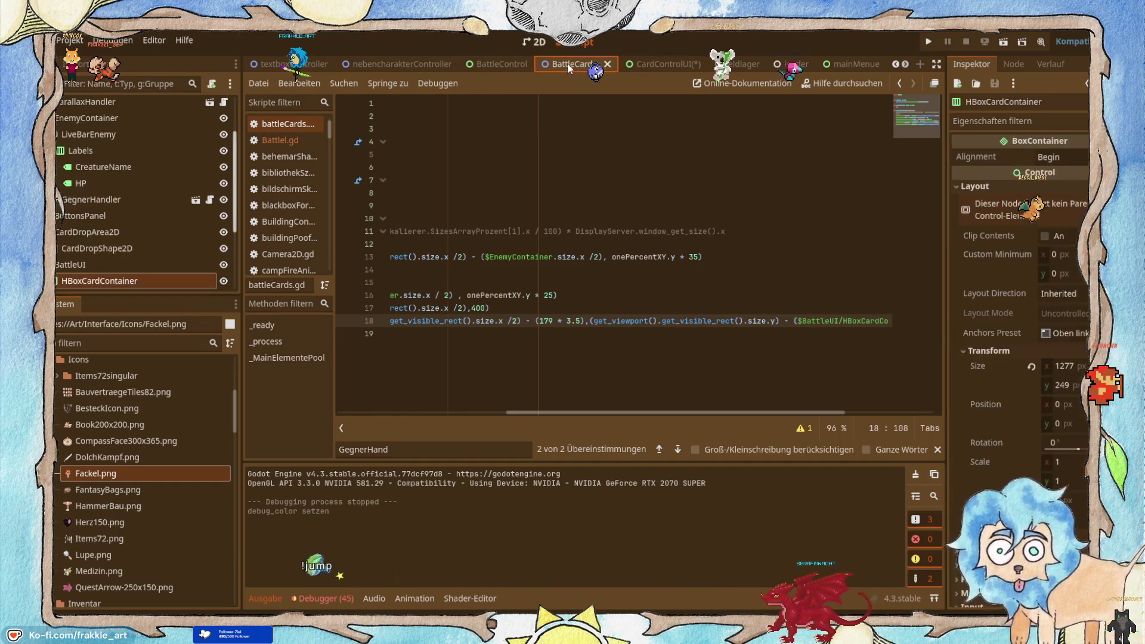
pyautogui.click(529, 43)
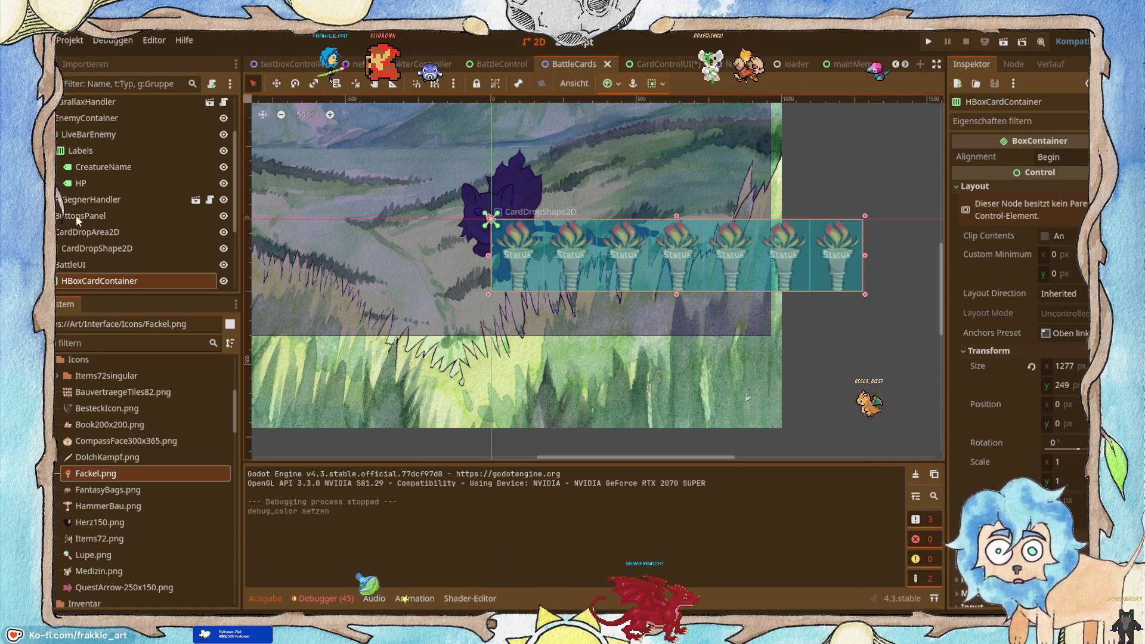
pyautogui.scroll(-3, 142, 235)
pyautogui.scroll(1, 137, 227)
pyautogui.scroll(4, 138, 226)
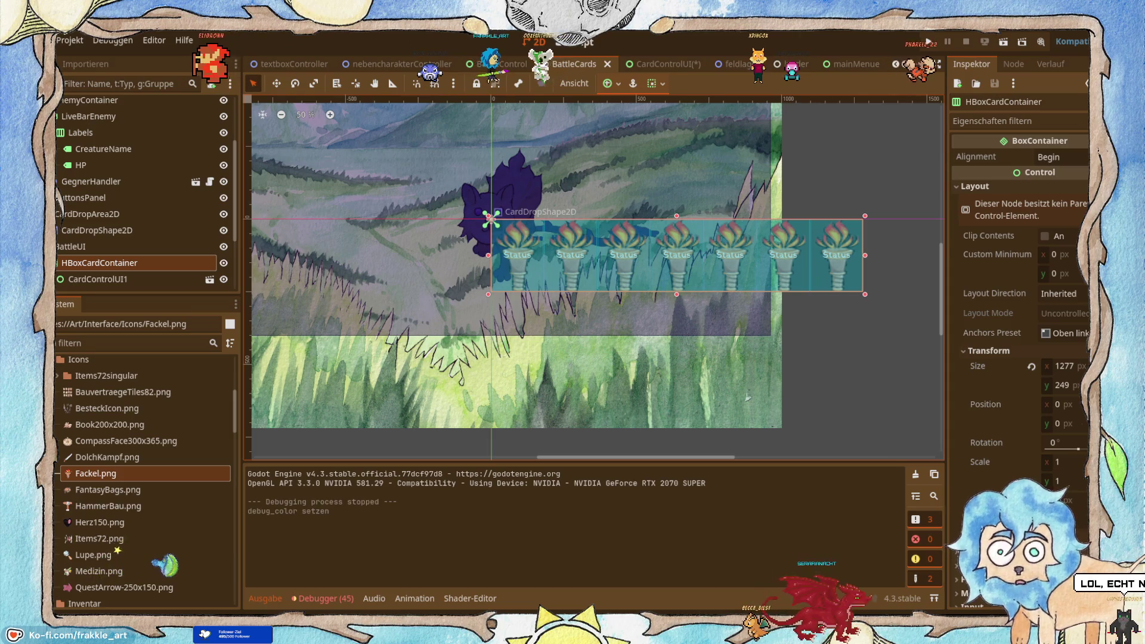
pyautogui.hotkey('alt', 'Tab')
pyautogui.click(415, 260)
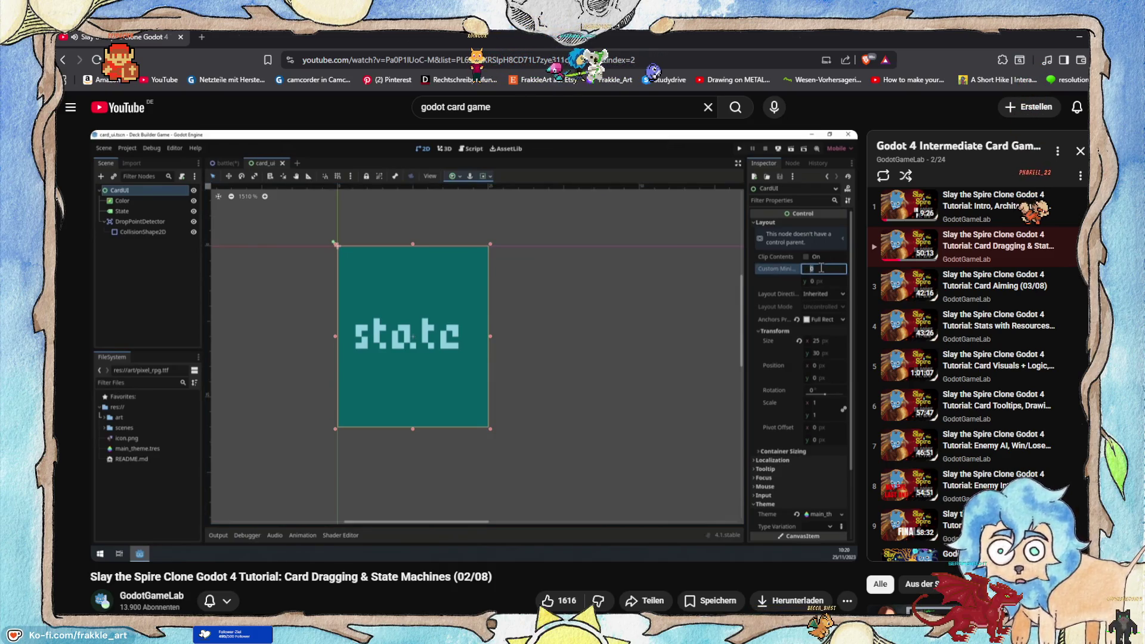
# Step: Pause and resume the tutorial, letting it play on to the "State Machines 1" section
pyautogui.moveTo(699, 242)
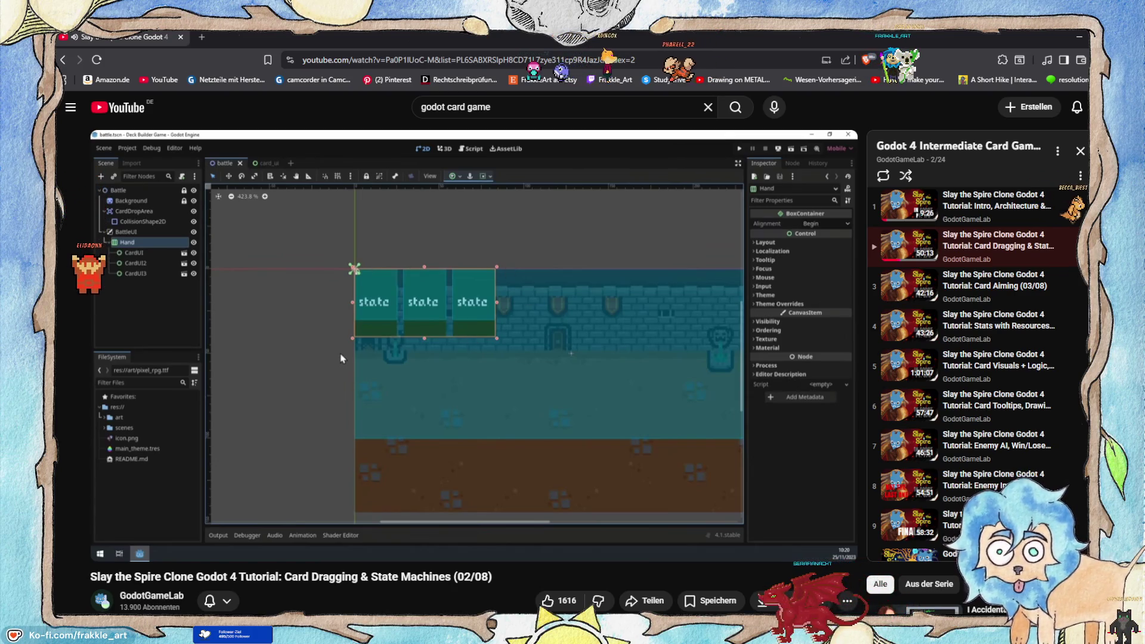
pyautogui.click(543, 390)
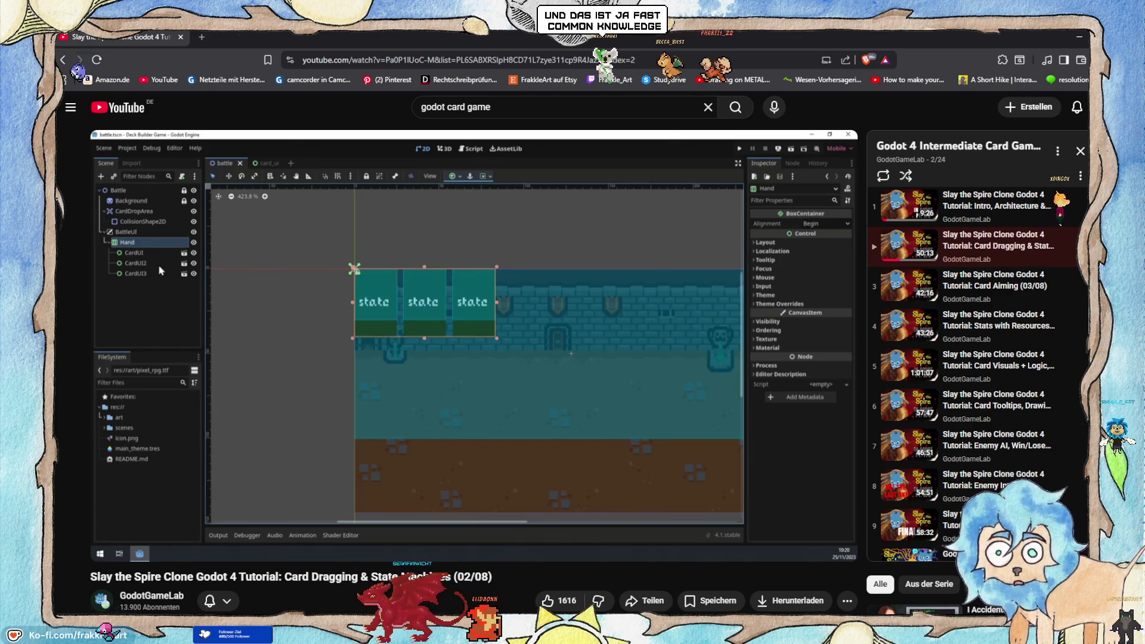
pyautogui.click(540, 501)
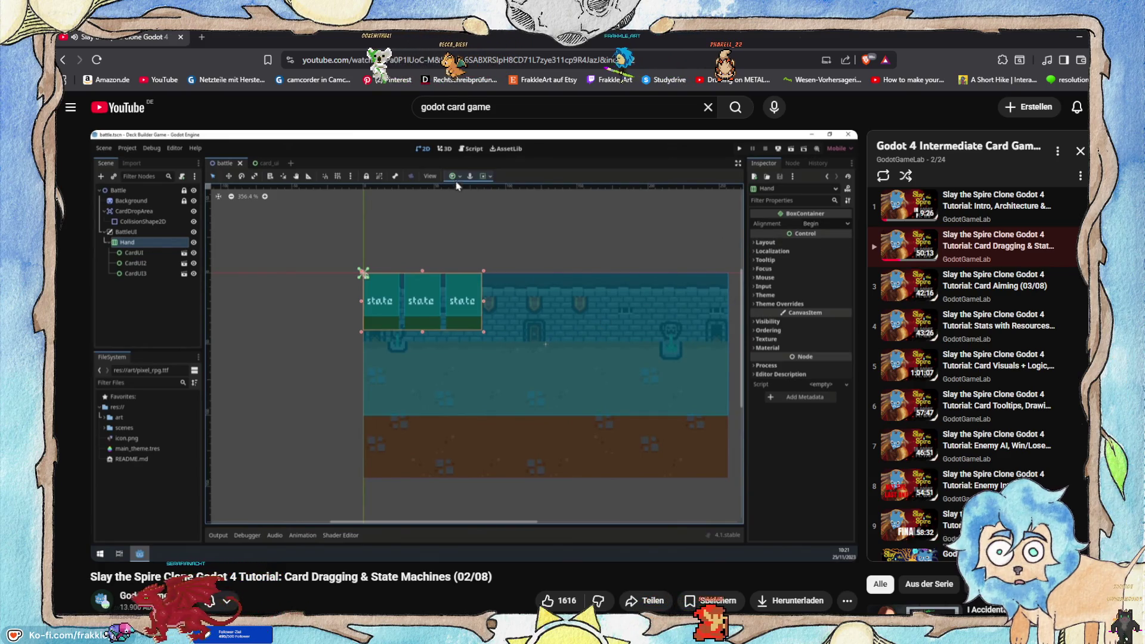
pyautogui.moveTo(671, 417)
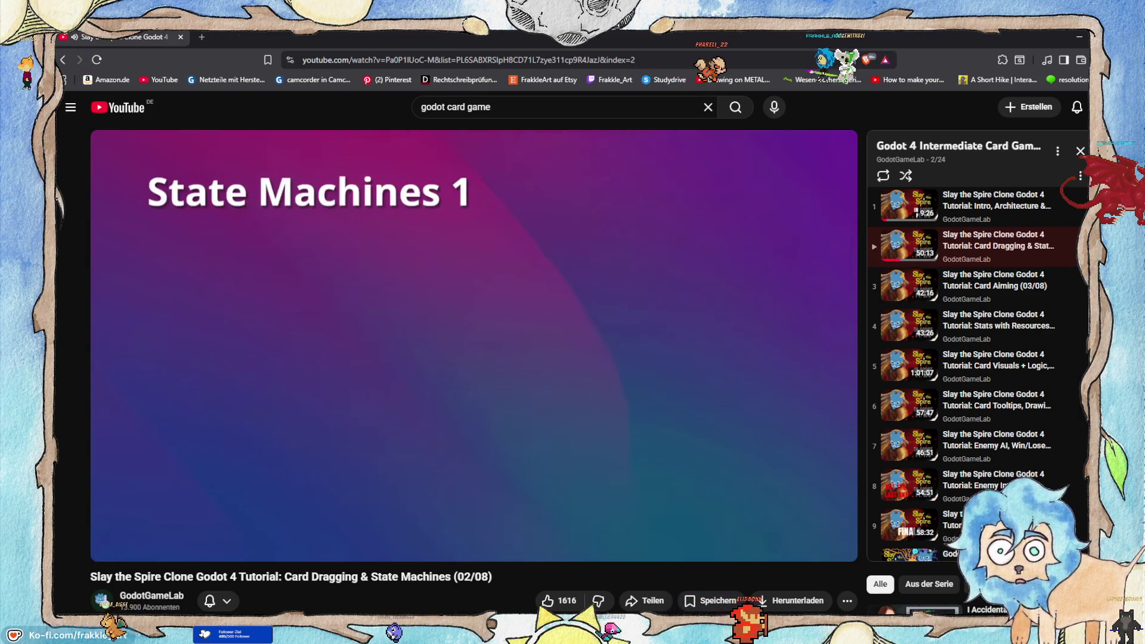
# Step: Pause the tutorial at 13:22, jump back to 13:09 to study the State Machines 1 diagram, then resume
pyautogui.click(653, 343)
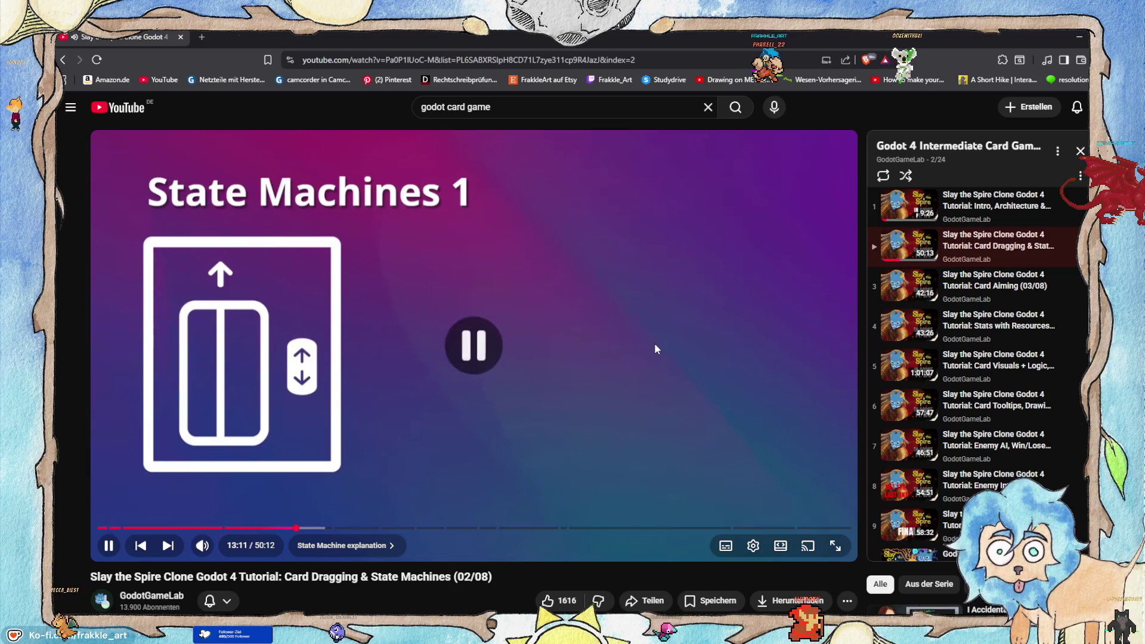
pyautogui.click(559, 283)
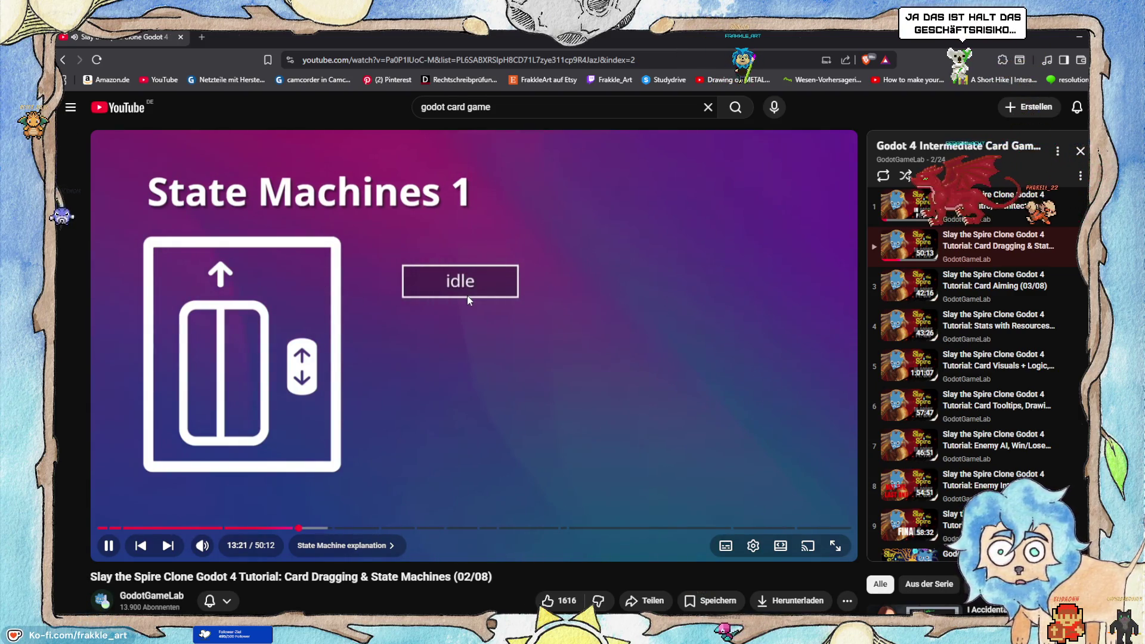
pyautogui.click(292, 320)
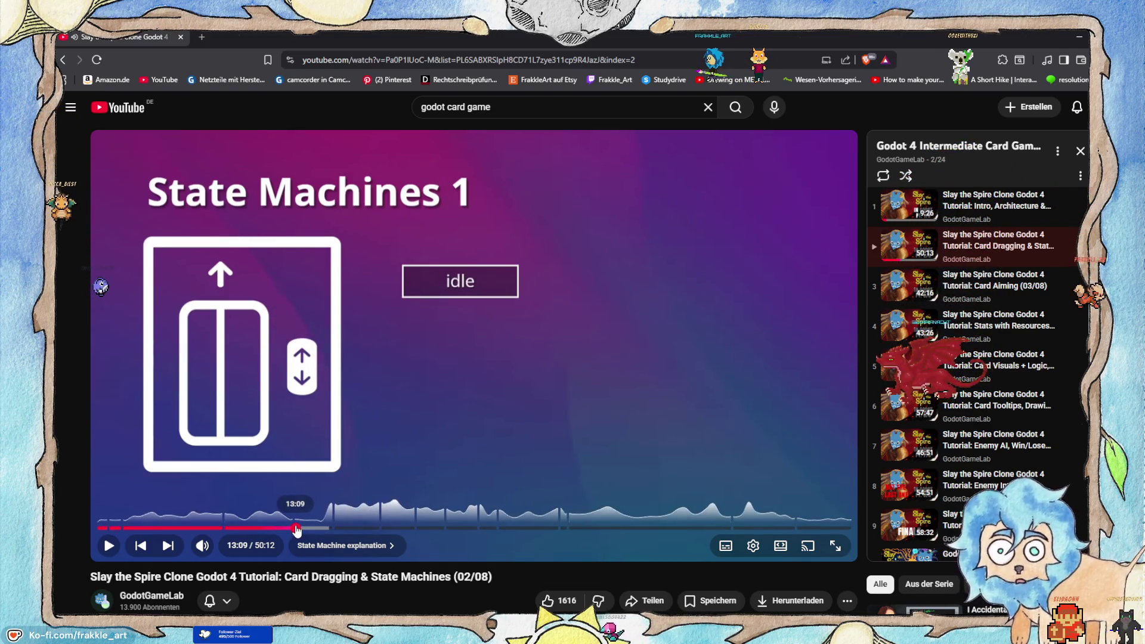
pyautogui.click(296, 528)
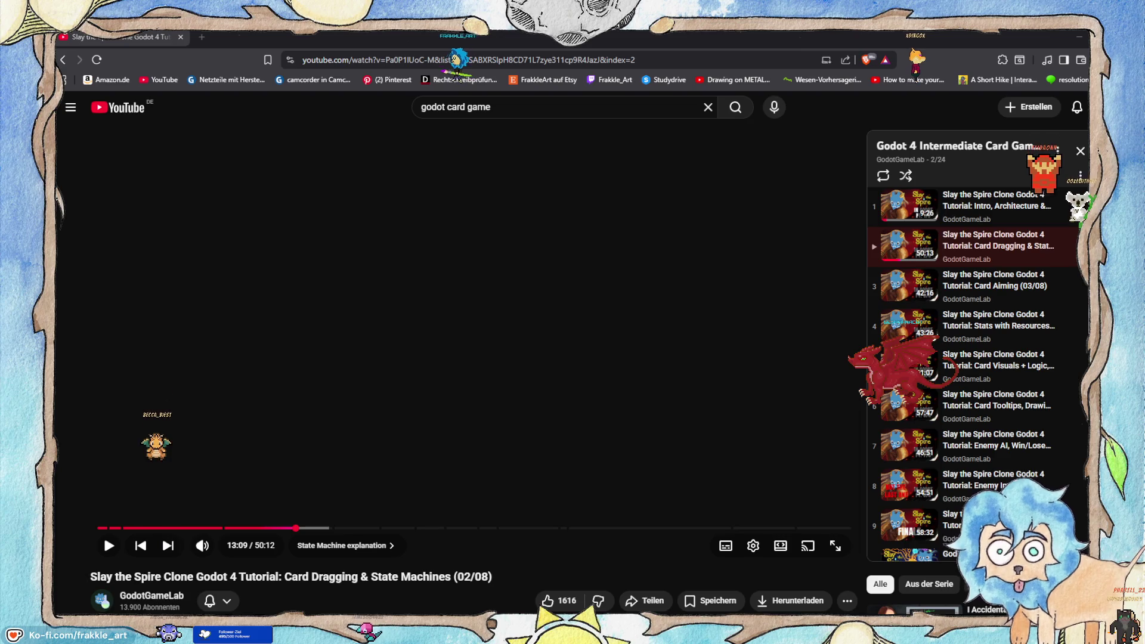
pyautogui.click(103, 535)
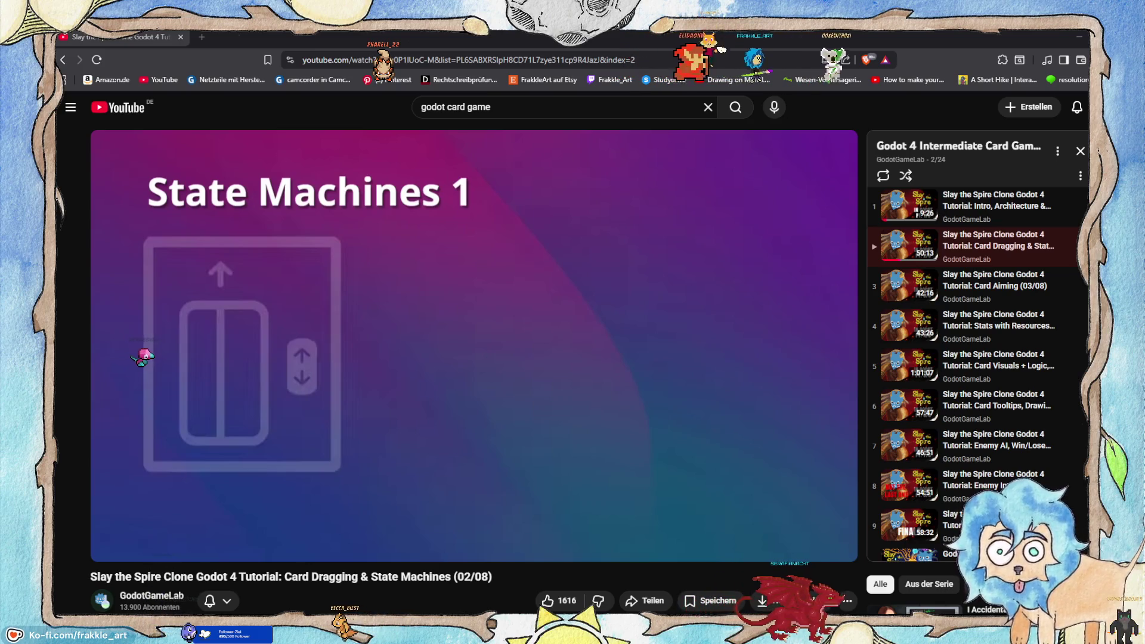
pyautogui.click(593, 327)
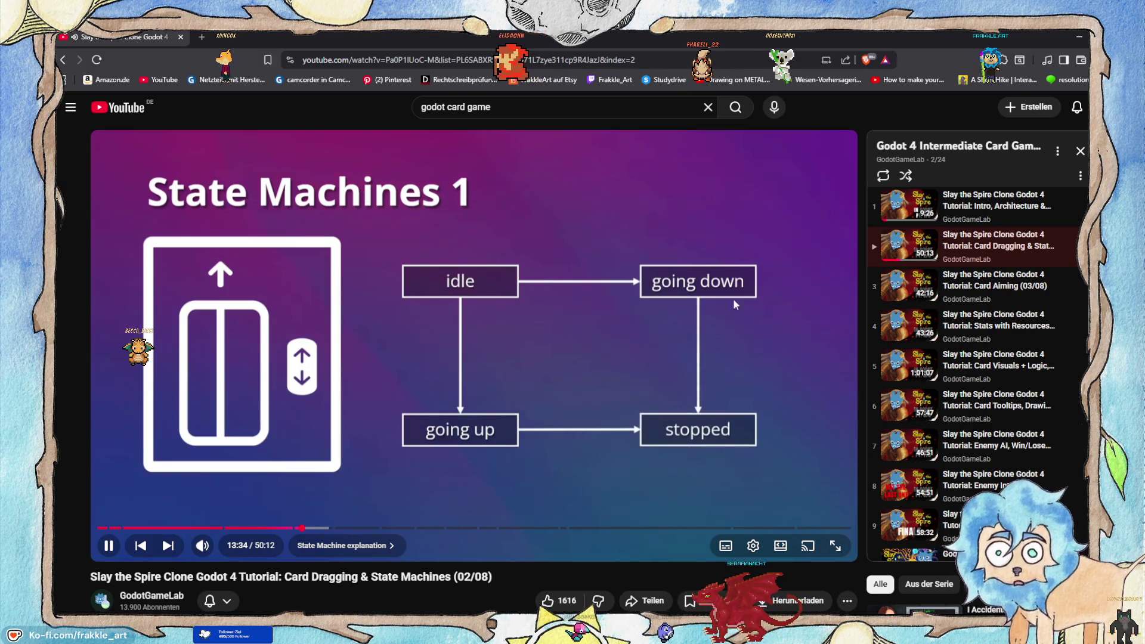
# Step: Pause on the elevator state diagram, then resume playing toward the State Machines 2 slide
pyautogui.scroll(-1, 510, 322)
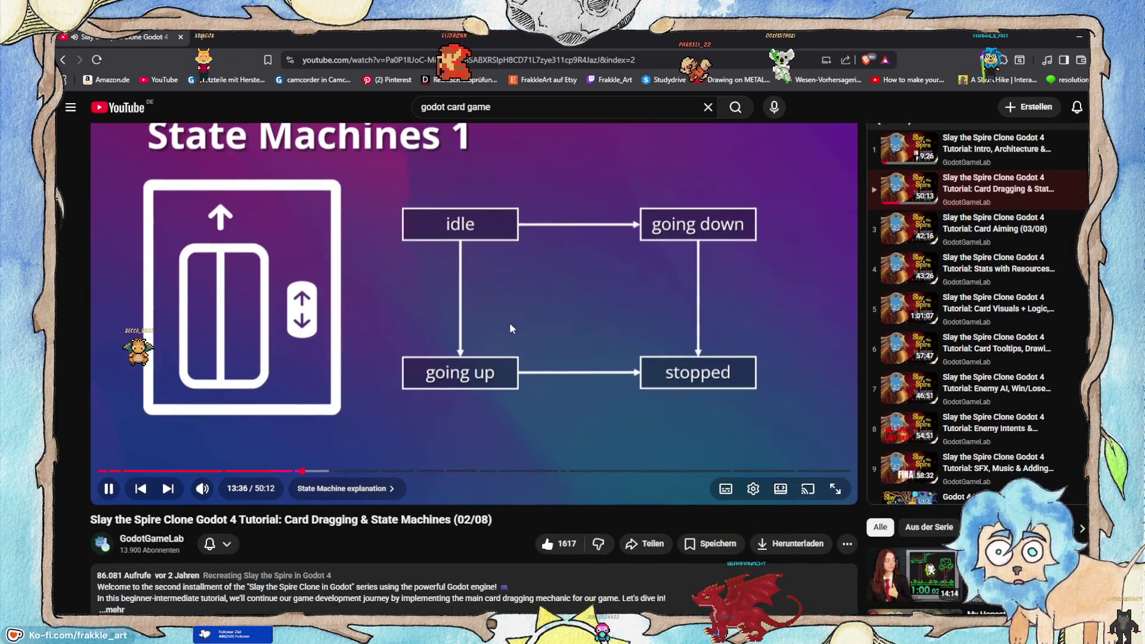
pyautogui.scroll(1, 511, 327)
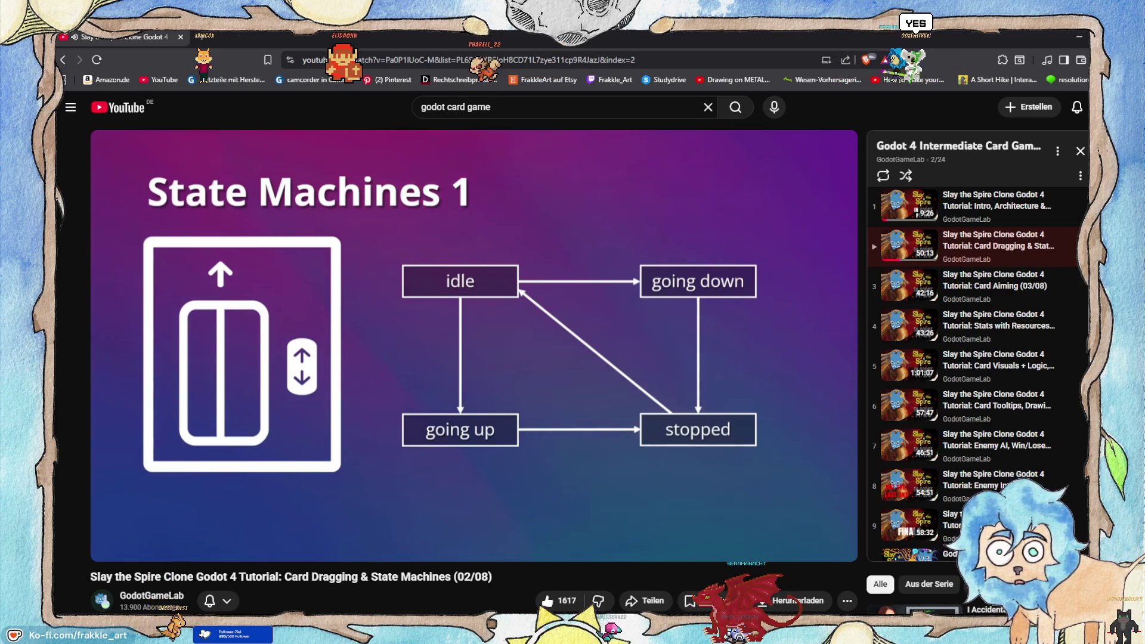
pyautogui.moveTo(535, 371)
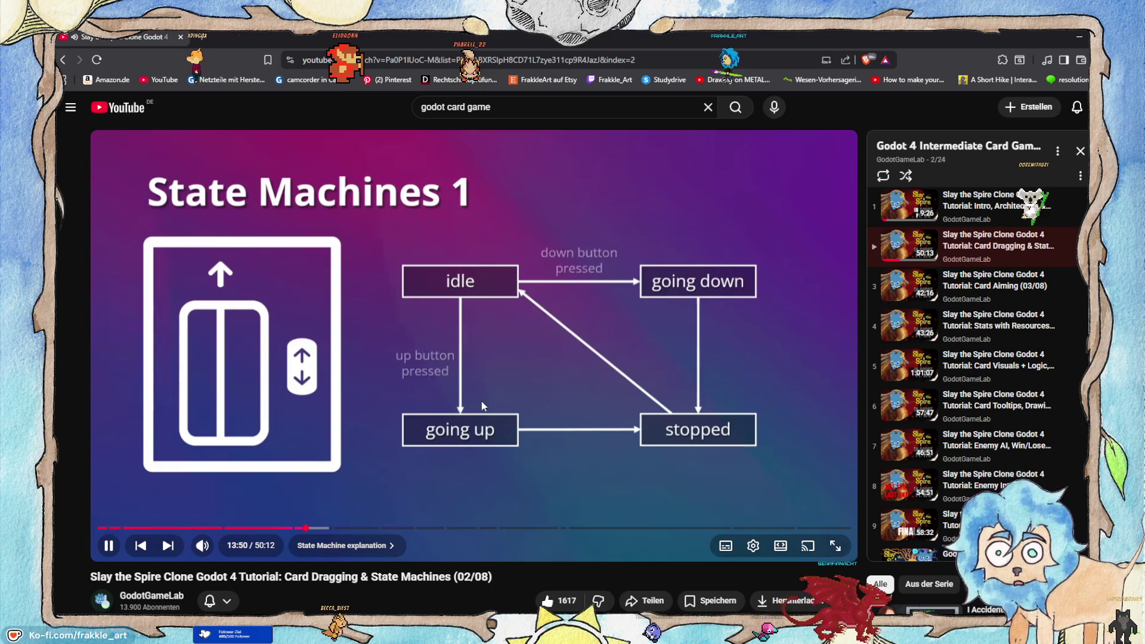
pyautogui.click(483, 364)
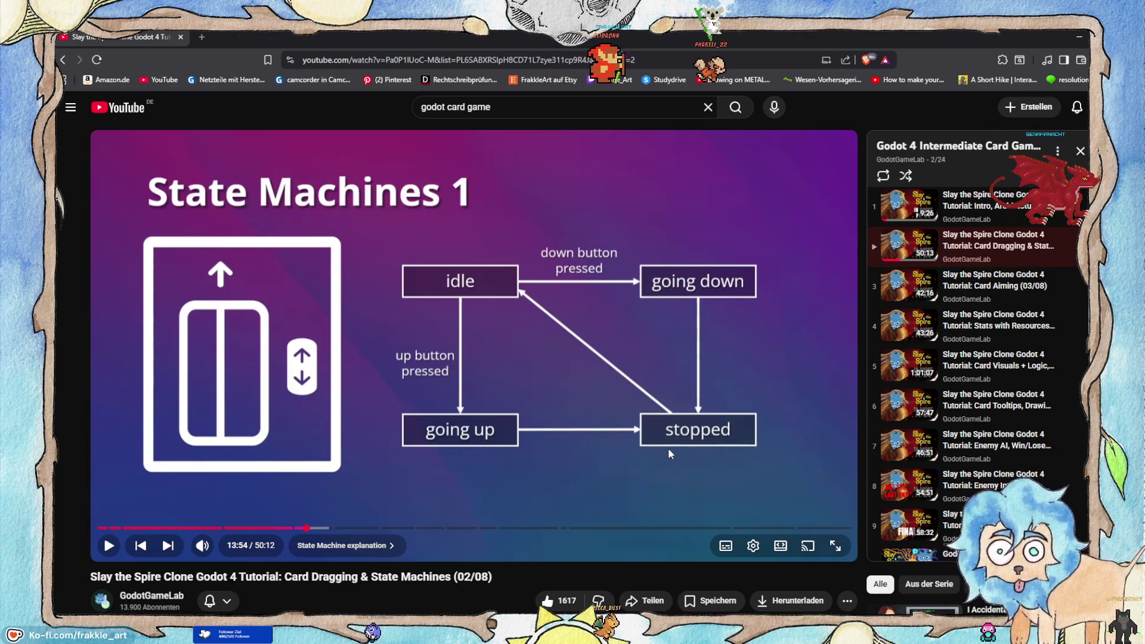
pyautogui.click(513, 351)
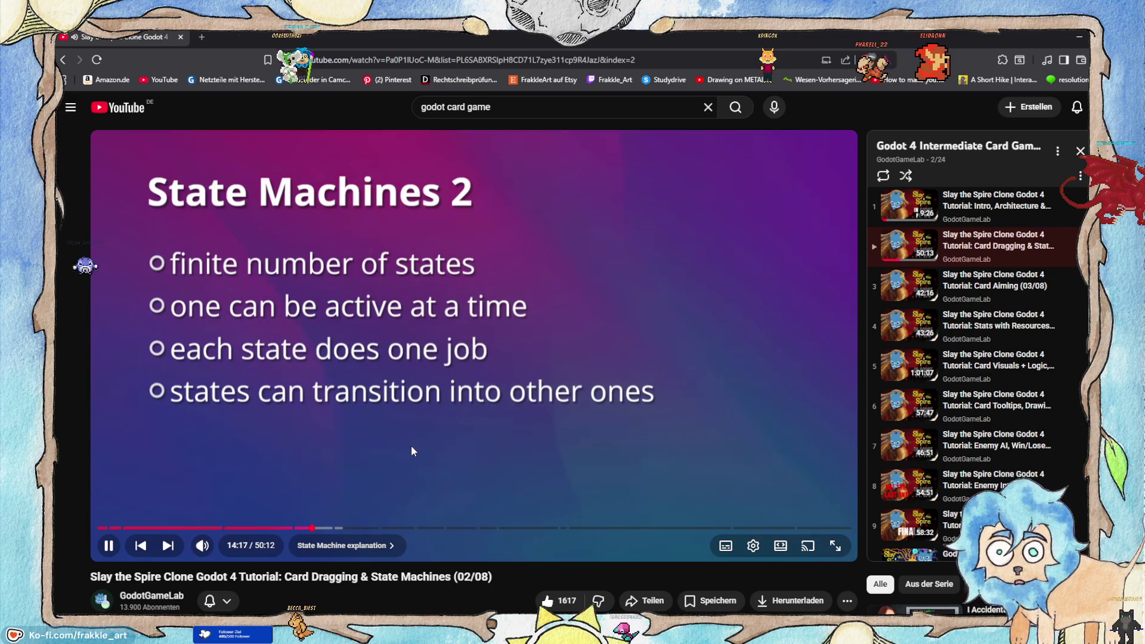
# Step: Pause on the Card UI State Machine slide and its base state box, then stop at 14:48 on the full diagram
pyautogui.moveTo(409, 453)
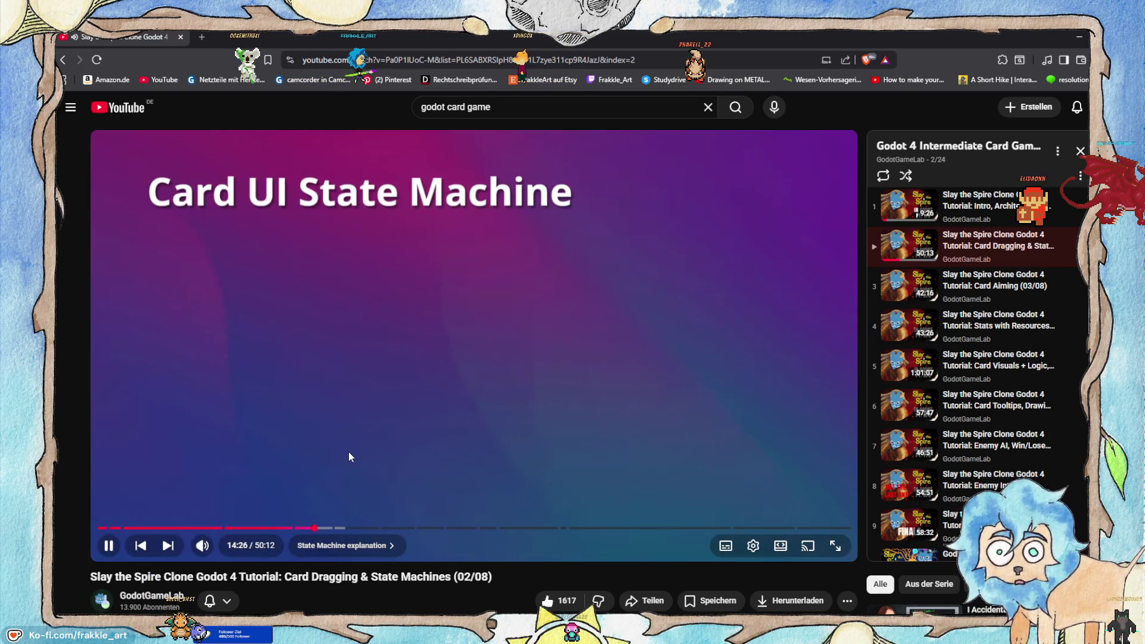
pyautogui.click(358, 416)
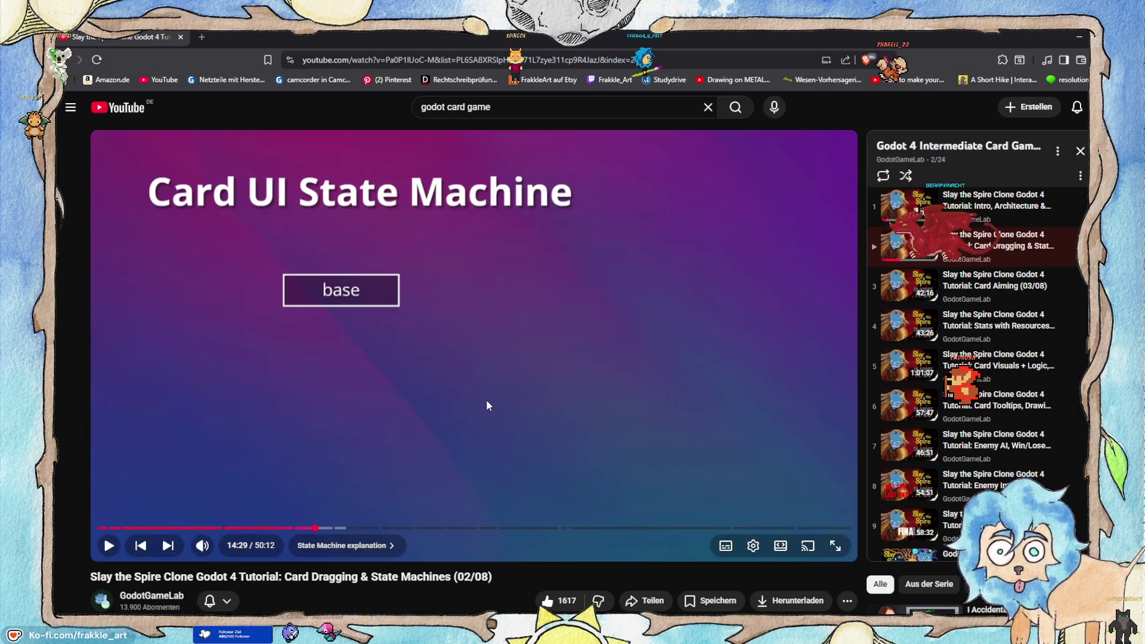
pyautogui.click(484, 366)
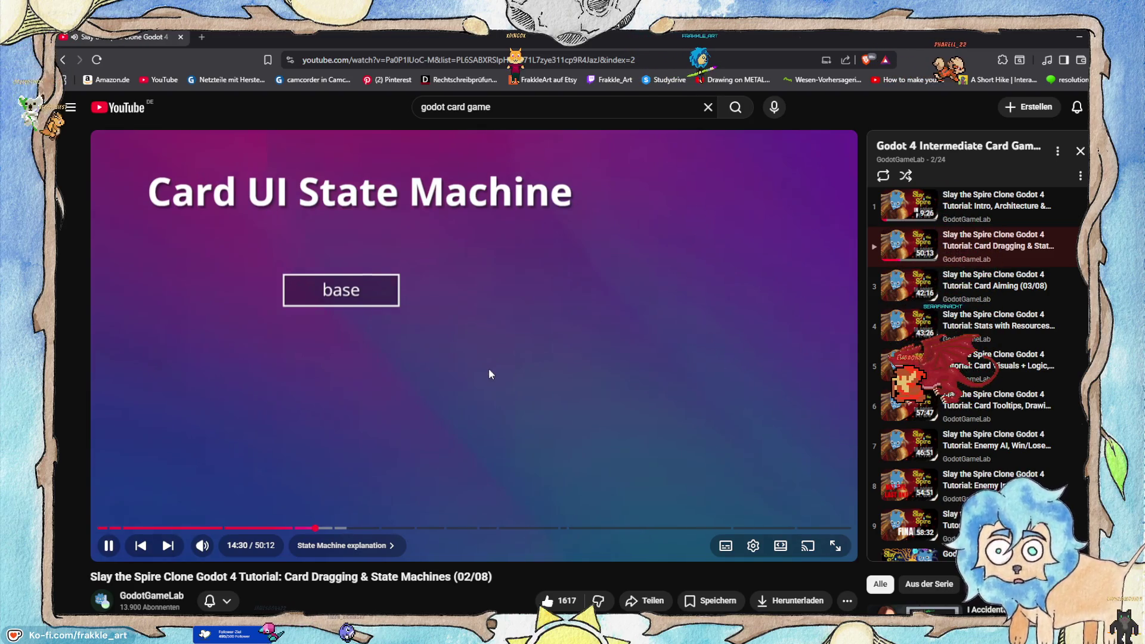
pyautogui.click(489, 370)
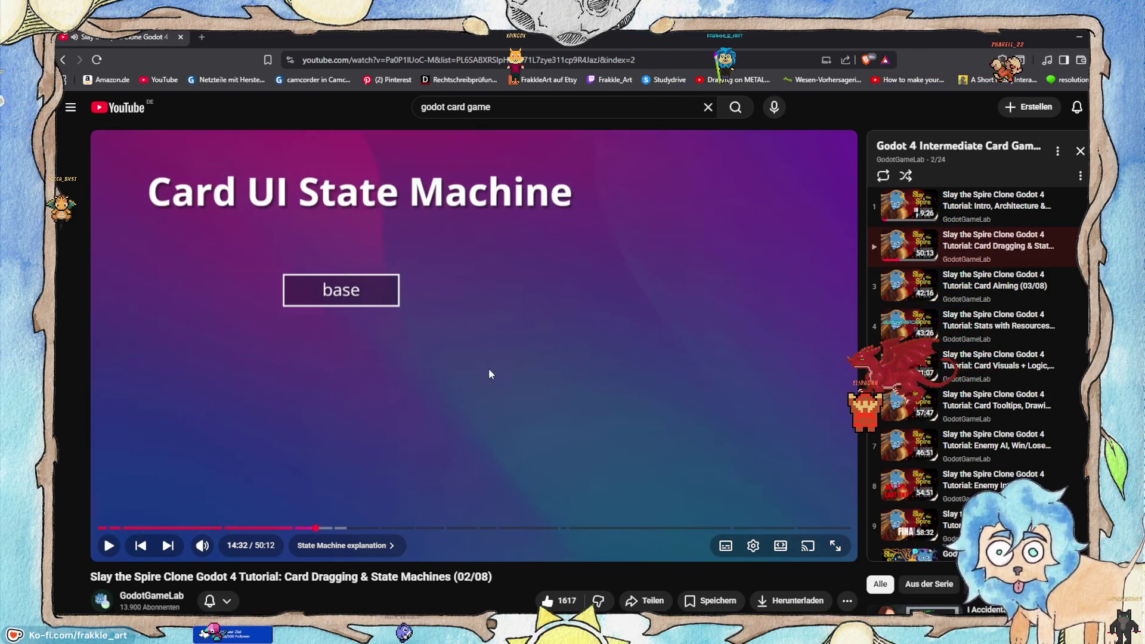
pyautogui.click(476, 323)
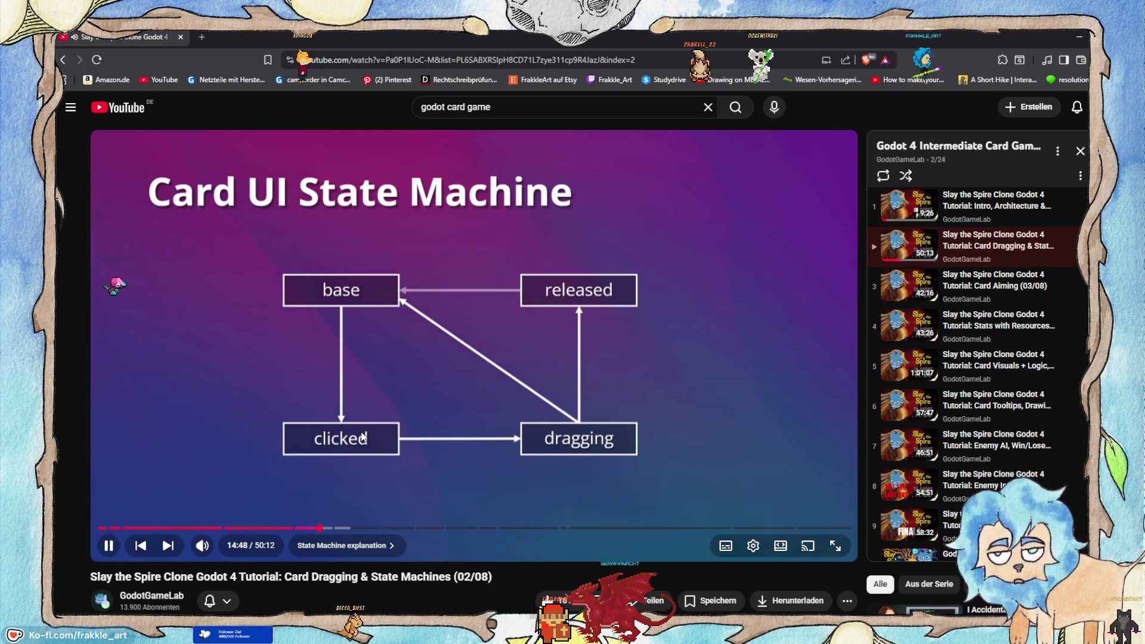
pyautogui.click(436, 328)
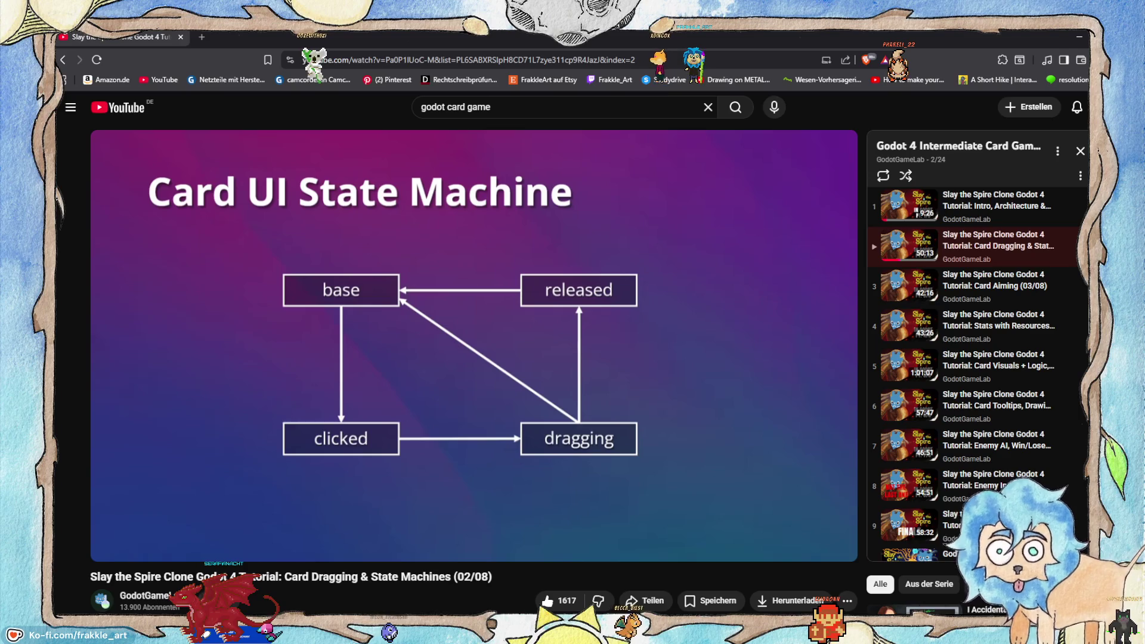
# Step: Play on and pause to read the LMB transition and the newly added transition labels
pyautogui.click(506, 357)
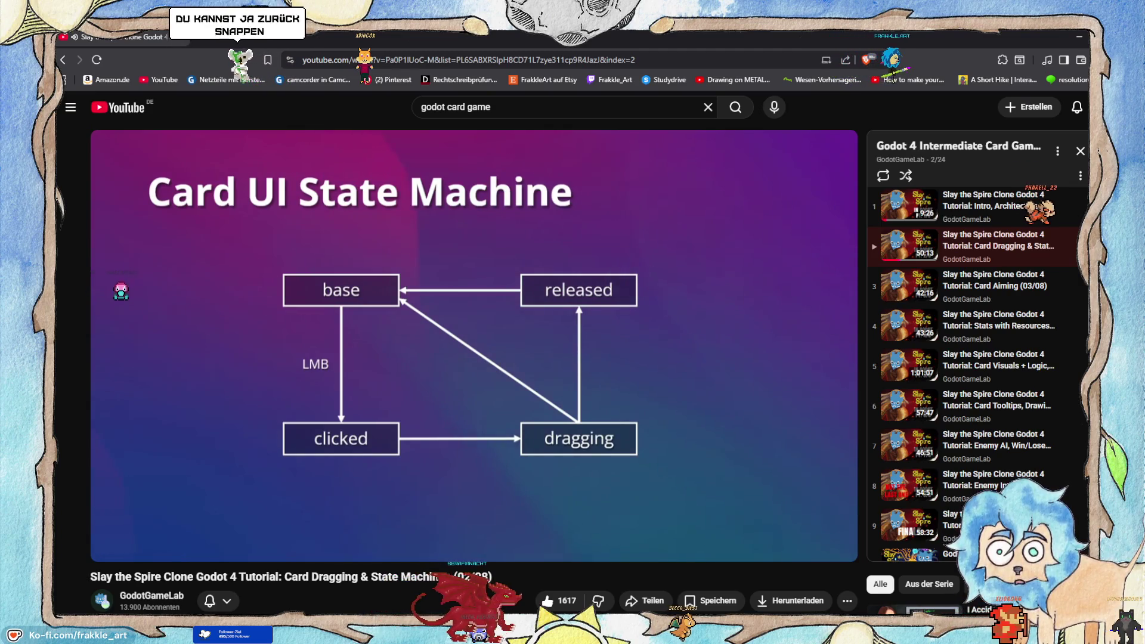
pyautogui.click(472, 361)
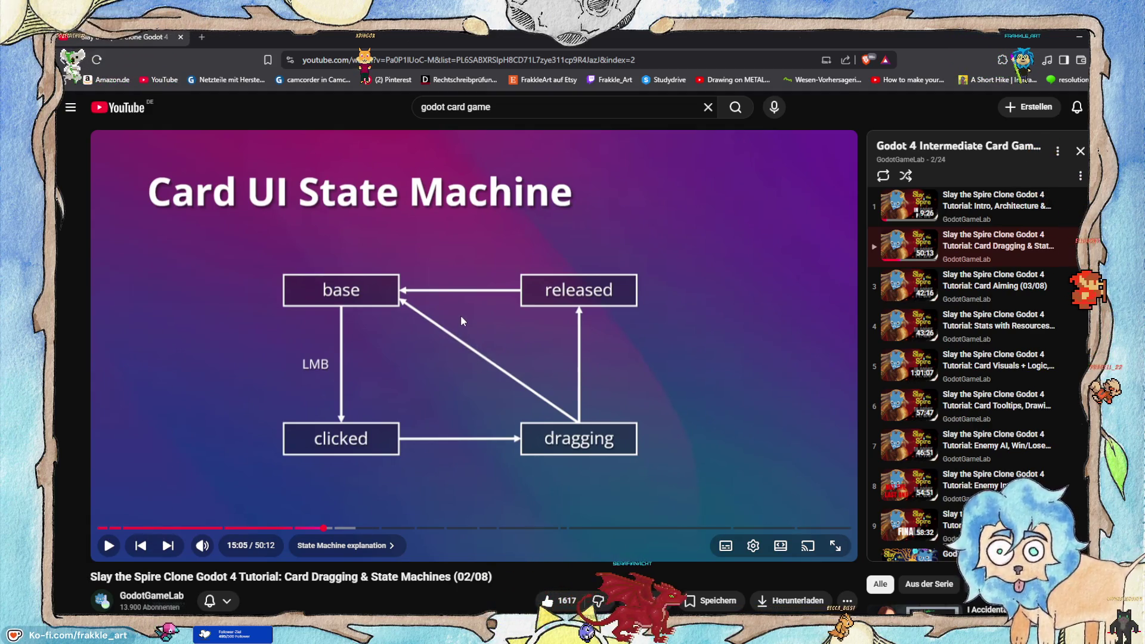
pyautogui.click(449, 292)
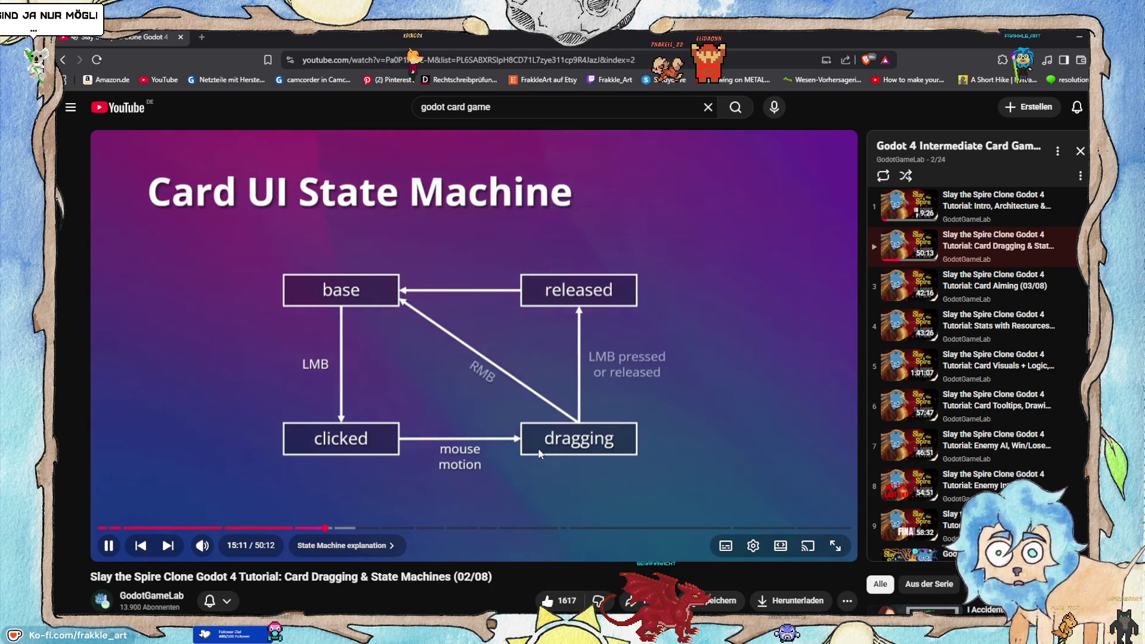
pyautogui.click(493, 439)
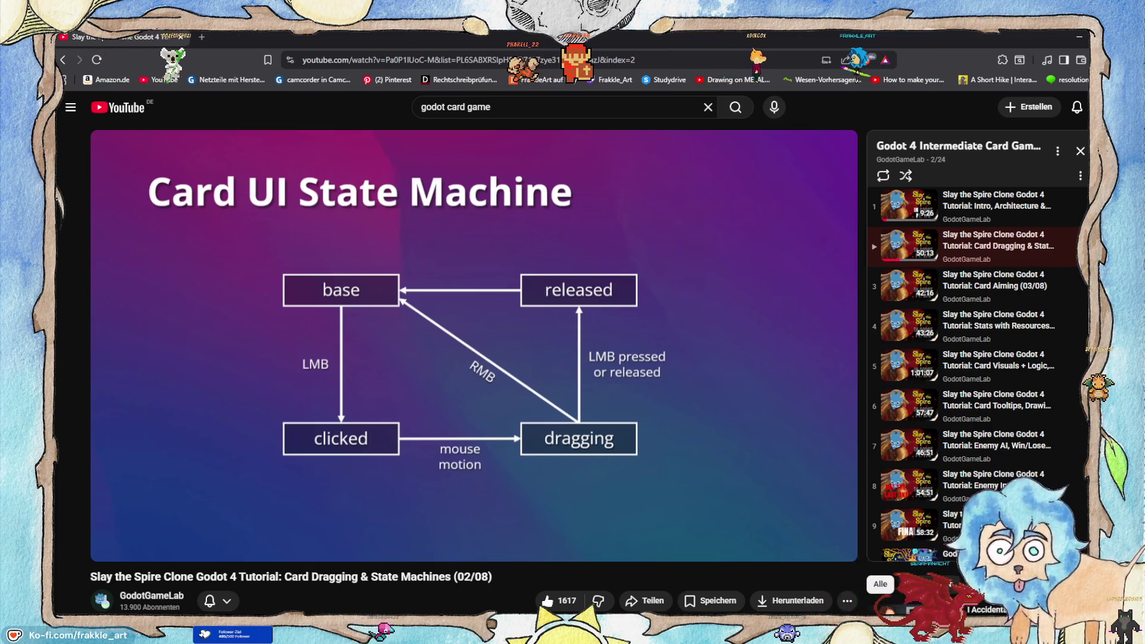
# Step: Pause twice more on the labelled card state diagram, then play on into the CardUI scripts chapter
pyautogui.click(456, 307)
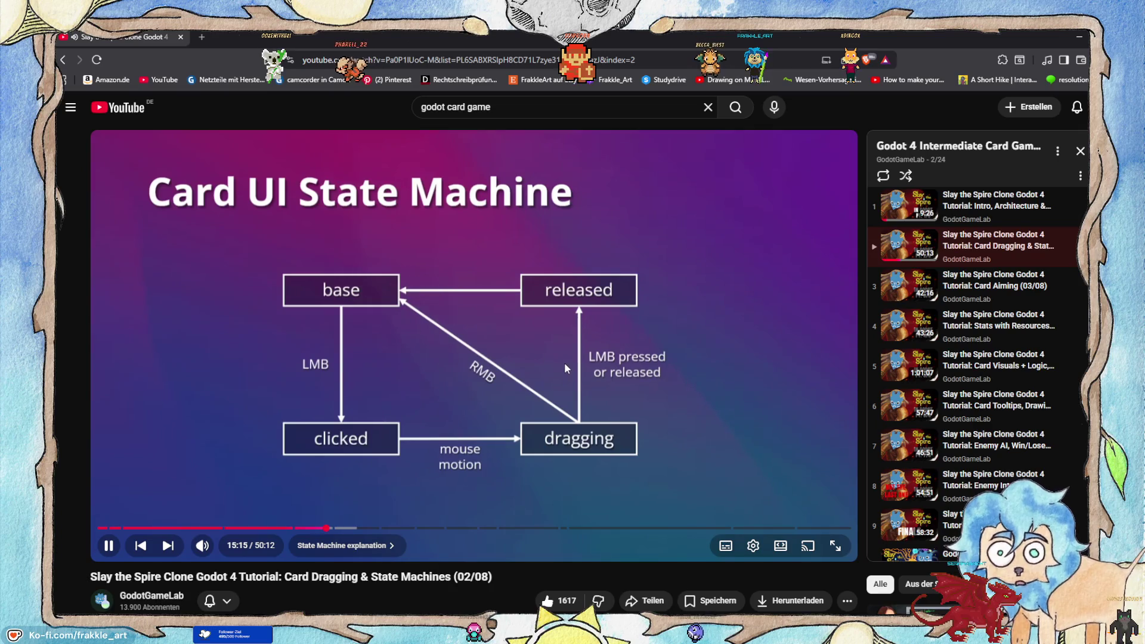
pyautogui.click(544, 363)
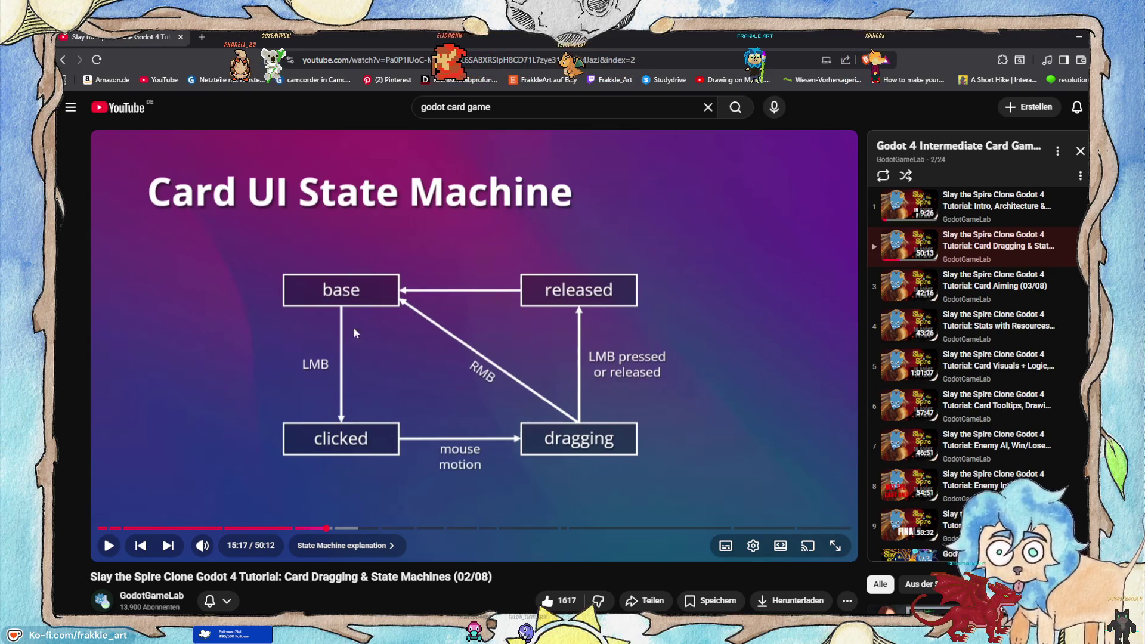
pyautogui.click(414, 335)
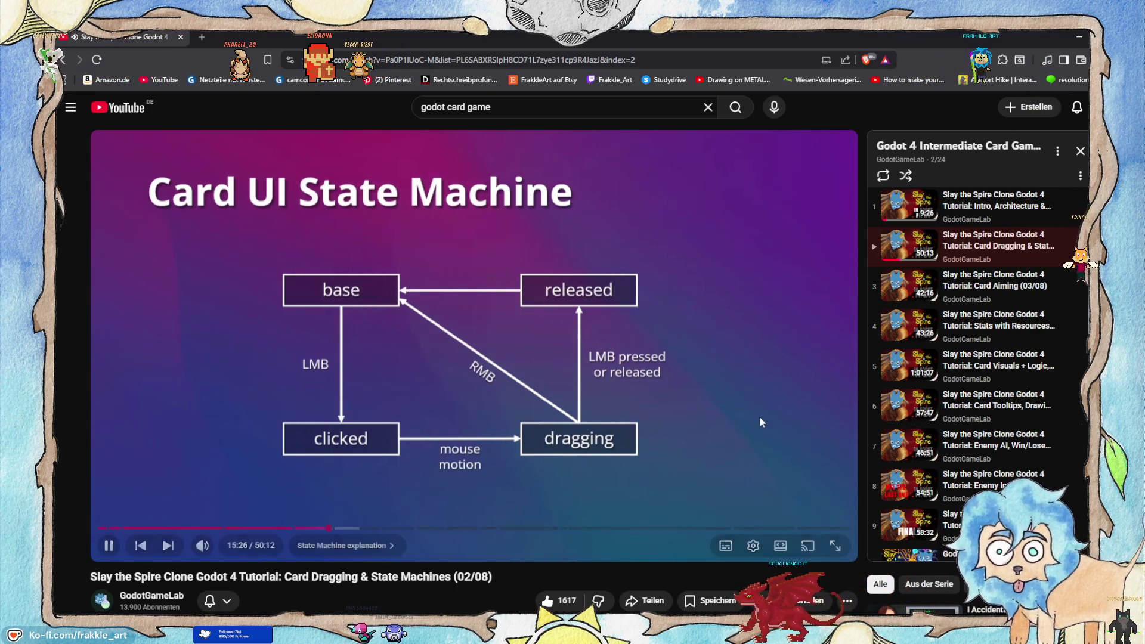
pyautogui.click(614, 384)
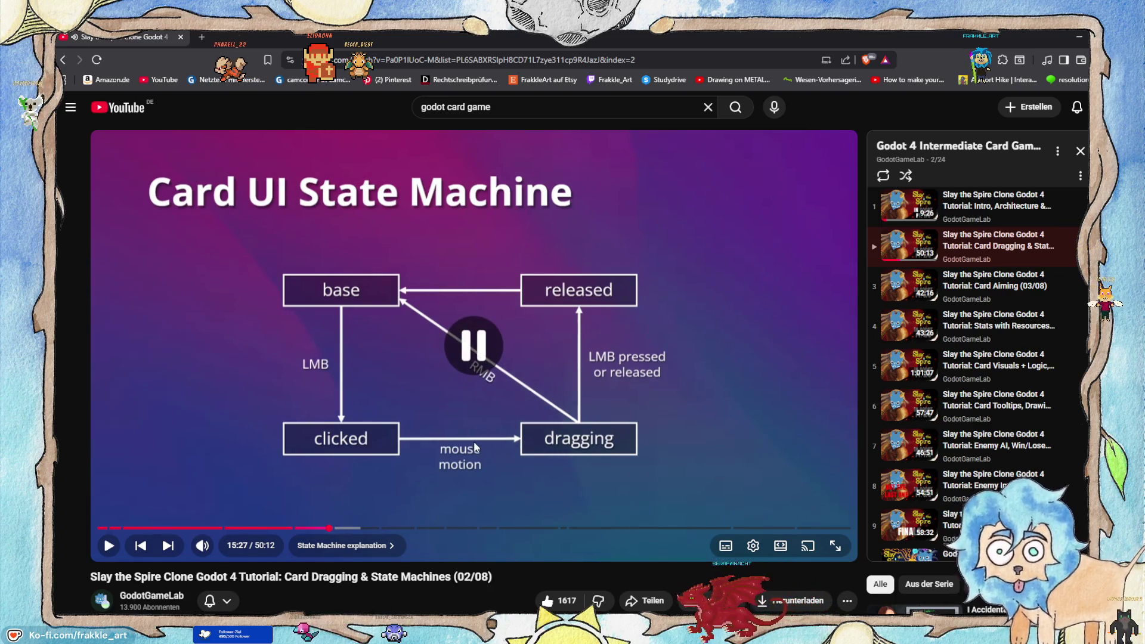
pyautogui.click(535, 307)
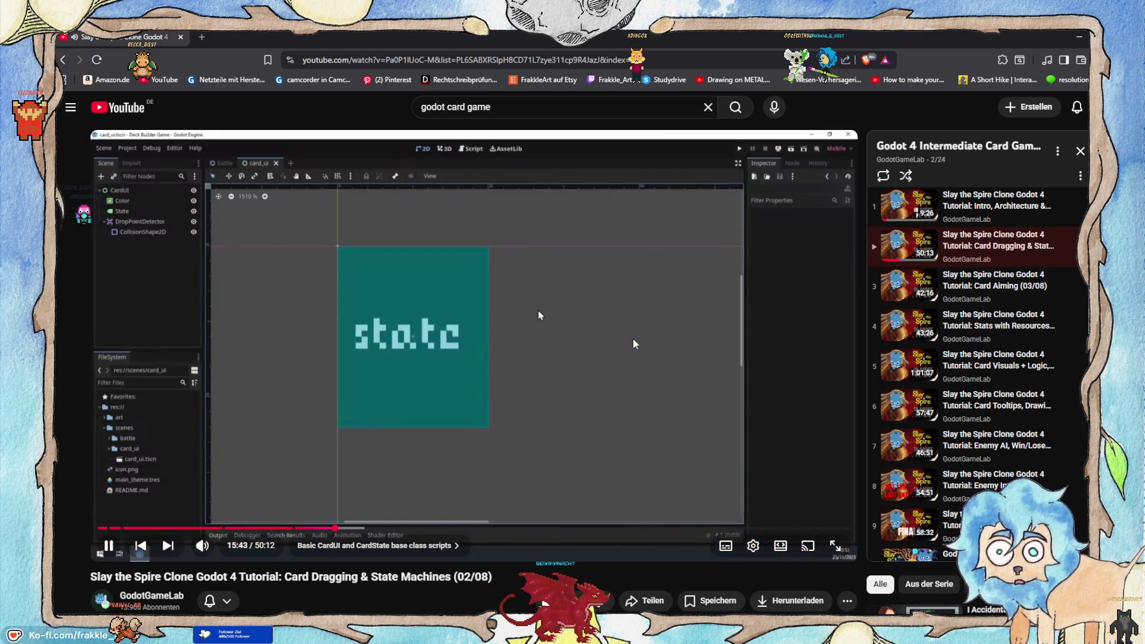
# Step: Pause the tutorial on its Godot editor scene, step back slightly, then switch to the Godot BattleCards scene
pyautogui.click(541, 352)
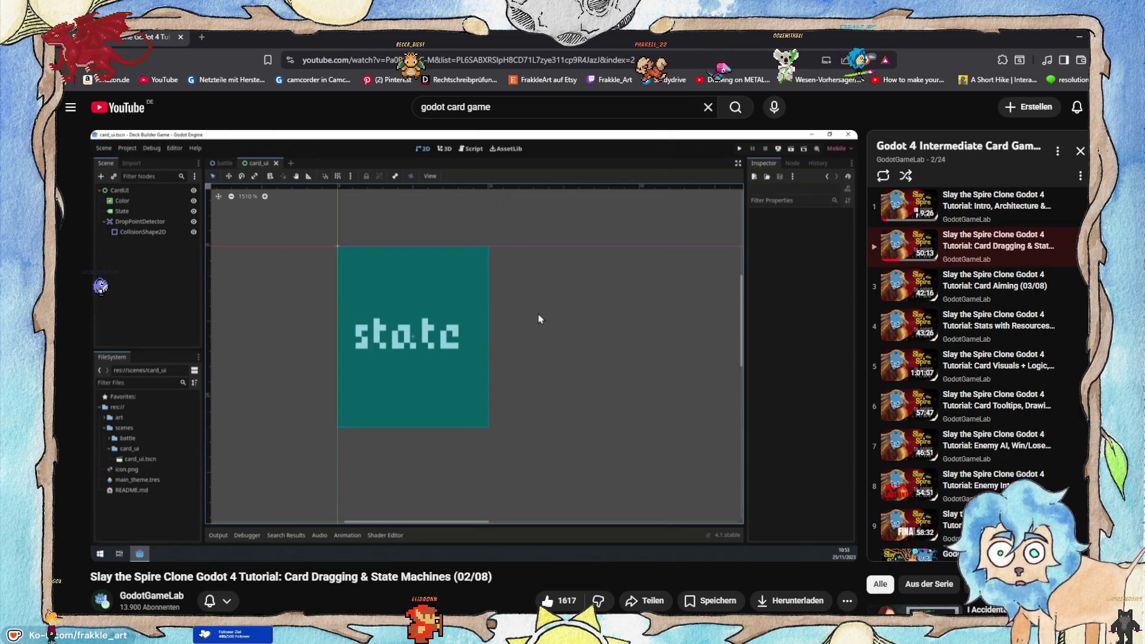
pyautogui.moveTo(180, 367)
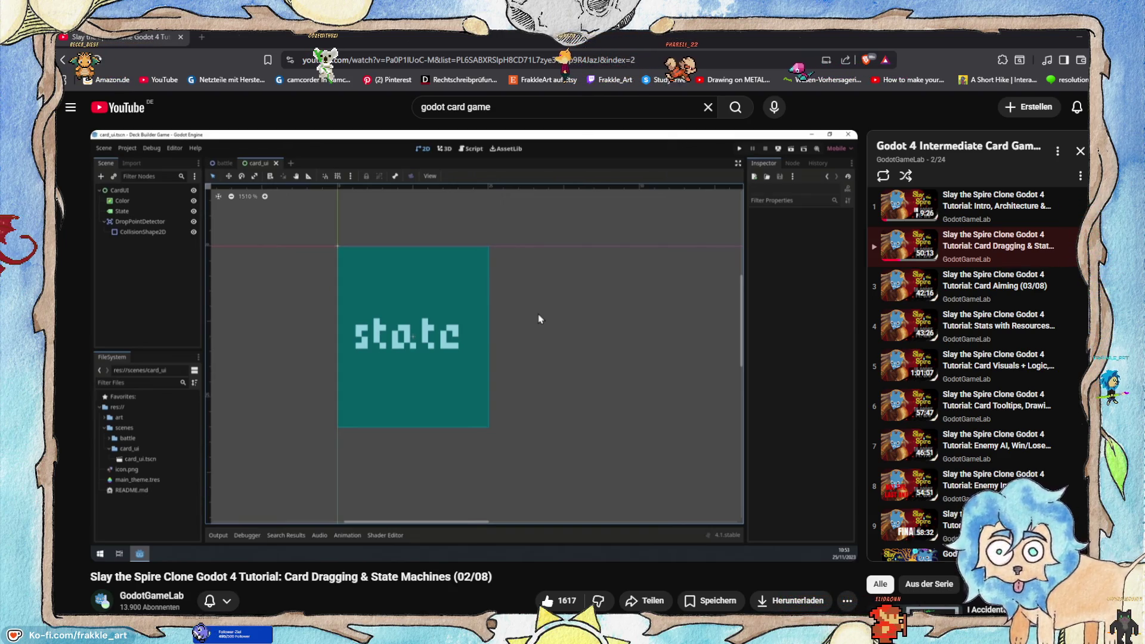
pyautogui.press('Left')
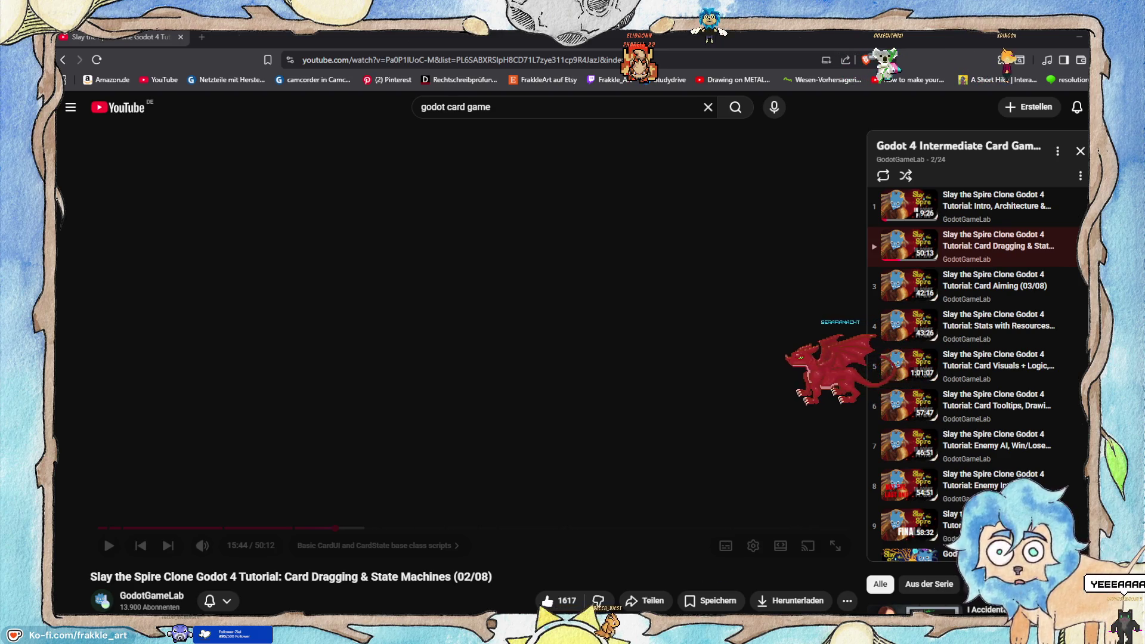
pyautogui.hotkey('alt', 'Tab')
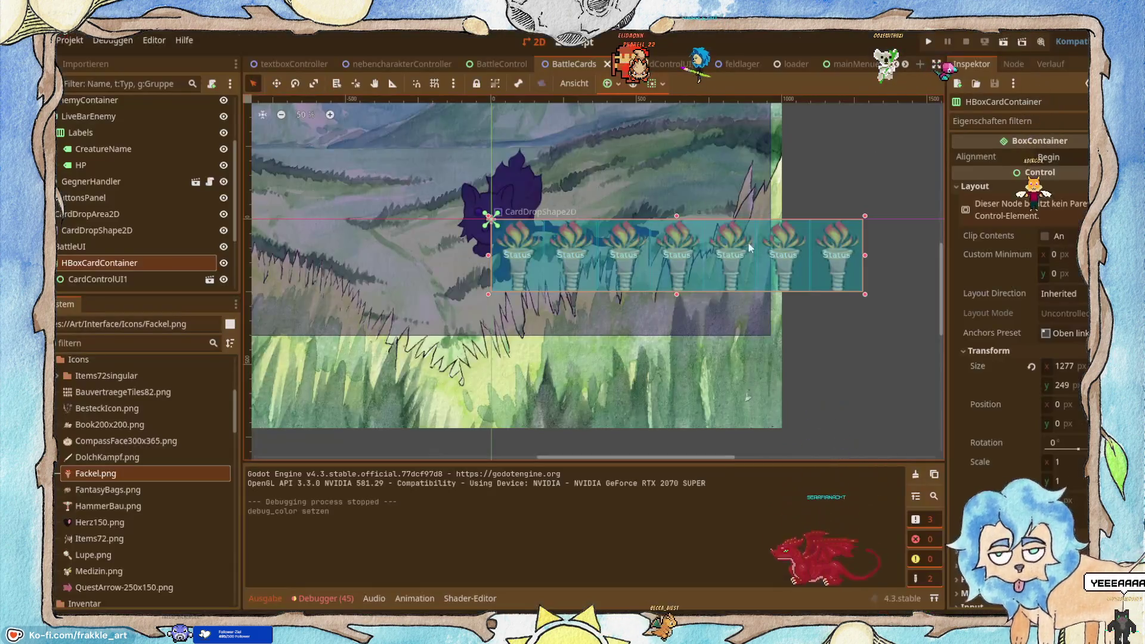